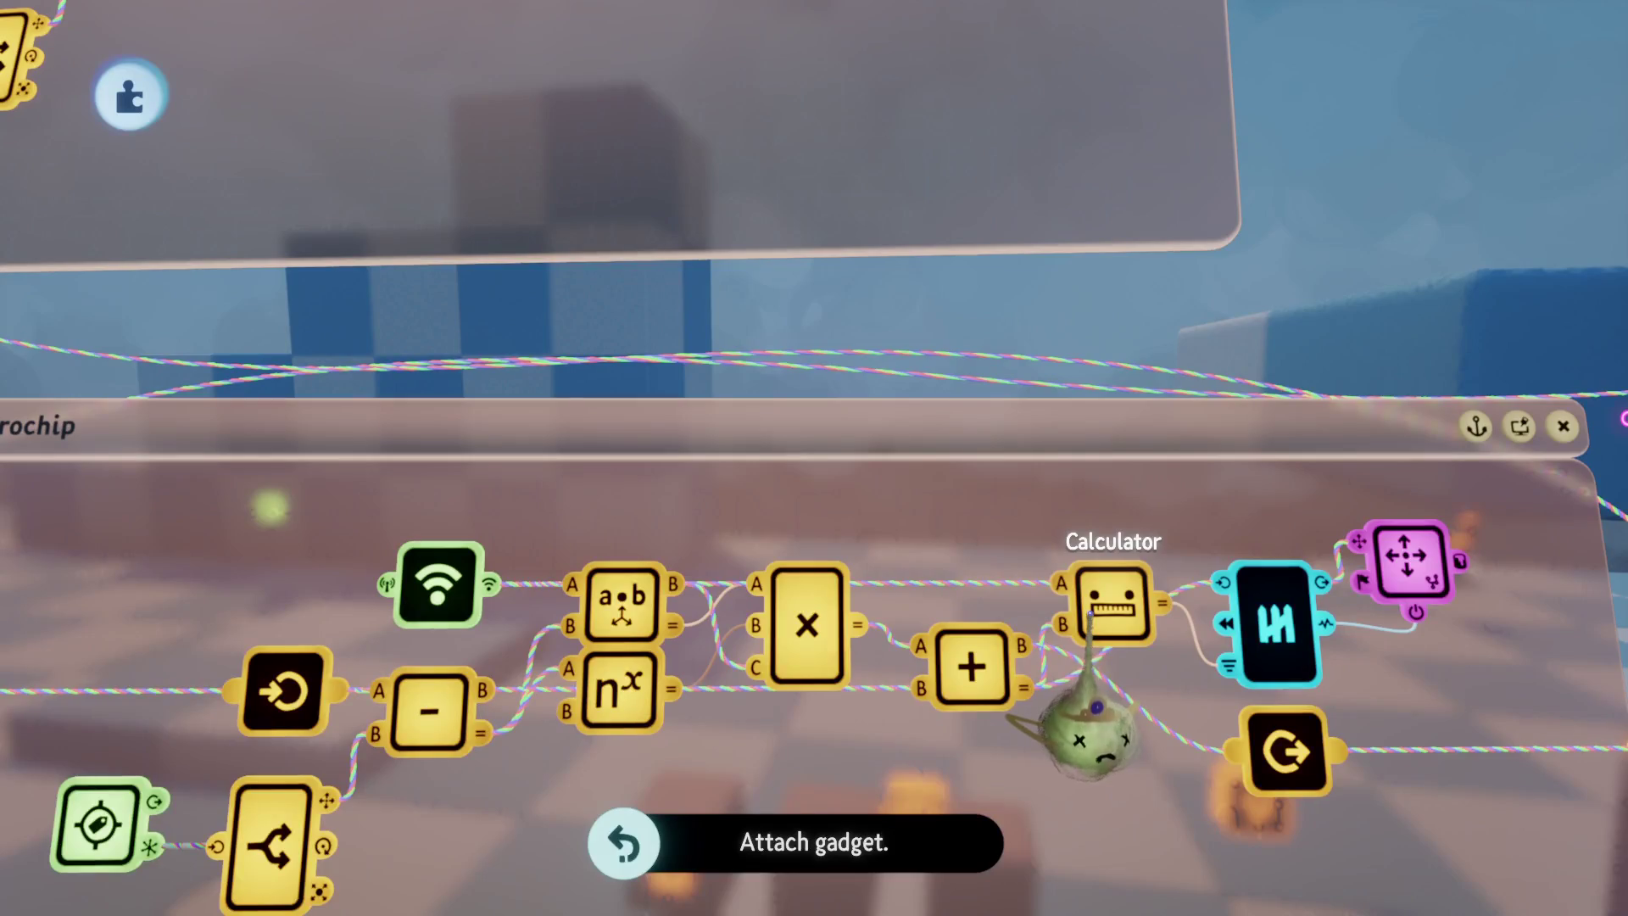
# Step: Attach the microchip's Result output wire to the gadget at the base of the ladder
pyautogui.scroll(-5, 1085, 729)
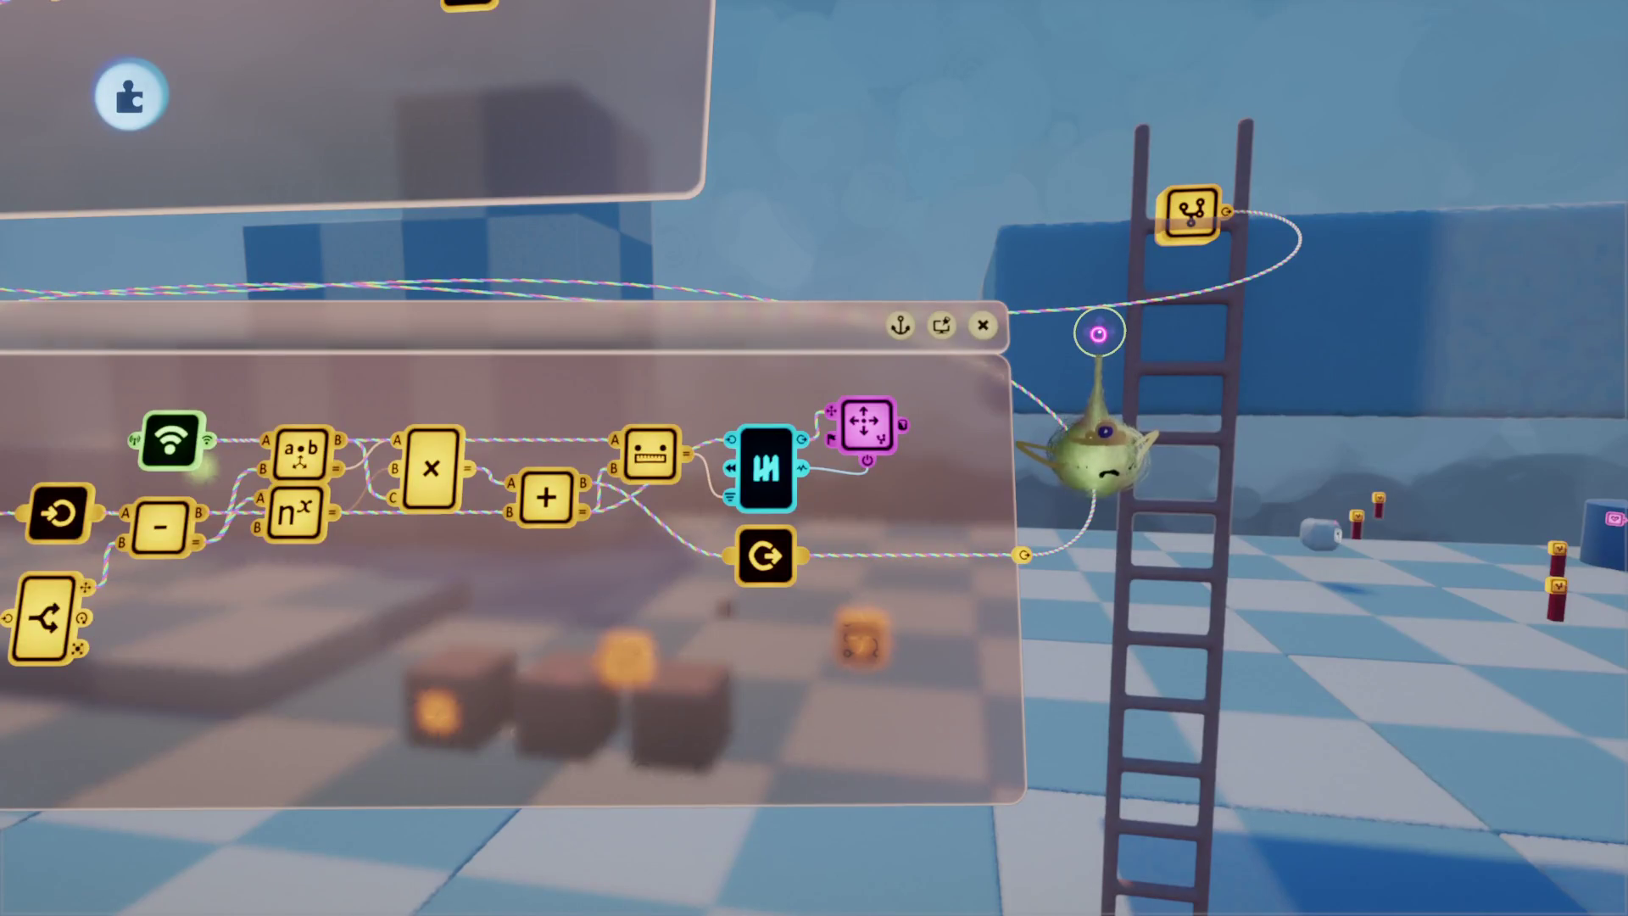
pyautogui.moveTo(1098, 333); pyautogui.dragTo(1119, 655)
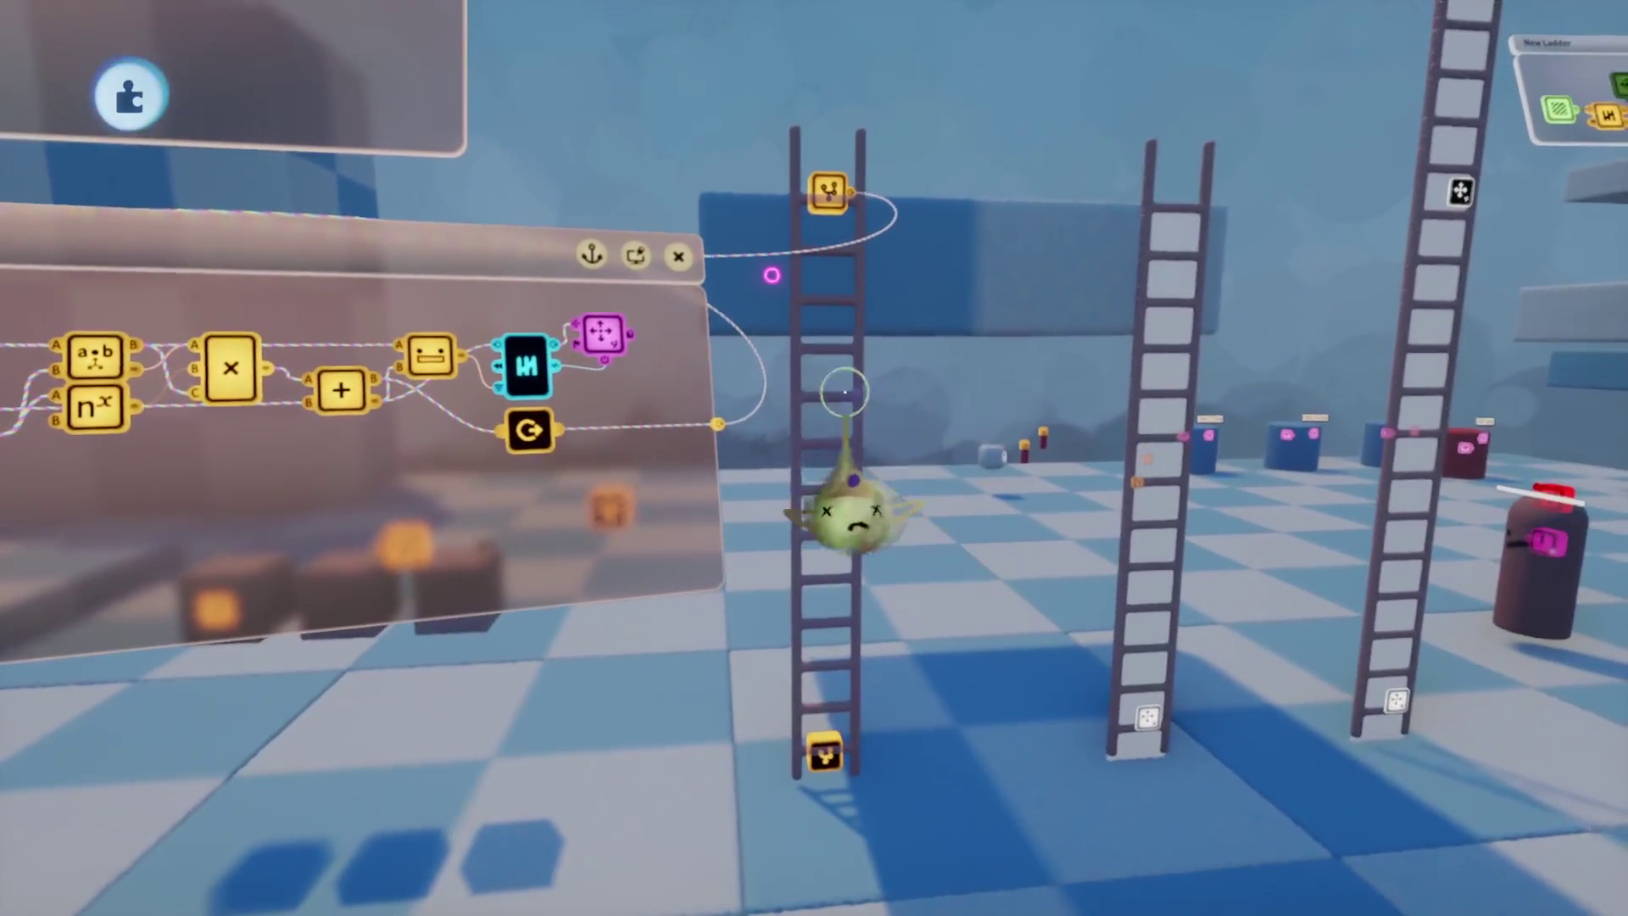
# Step: Clear the stamp search filter, browse the My Creations row, then close the browser
pyautogui.press('Escape')
pyautogui.click(491, 98)
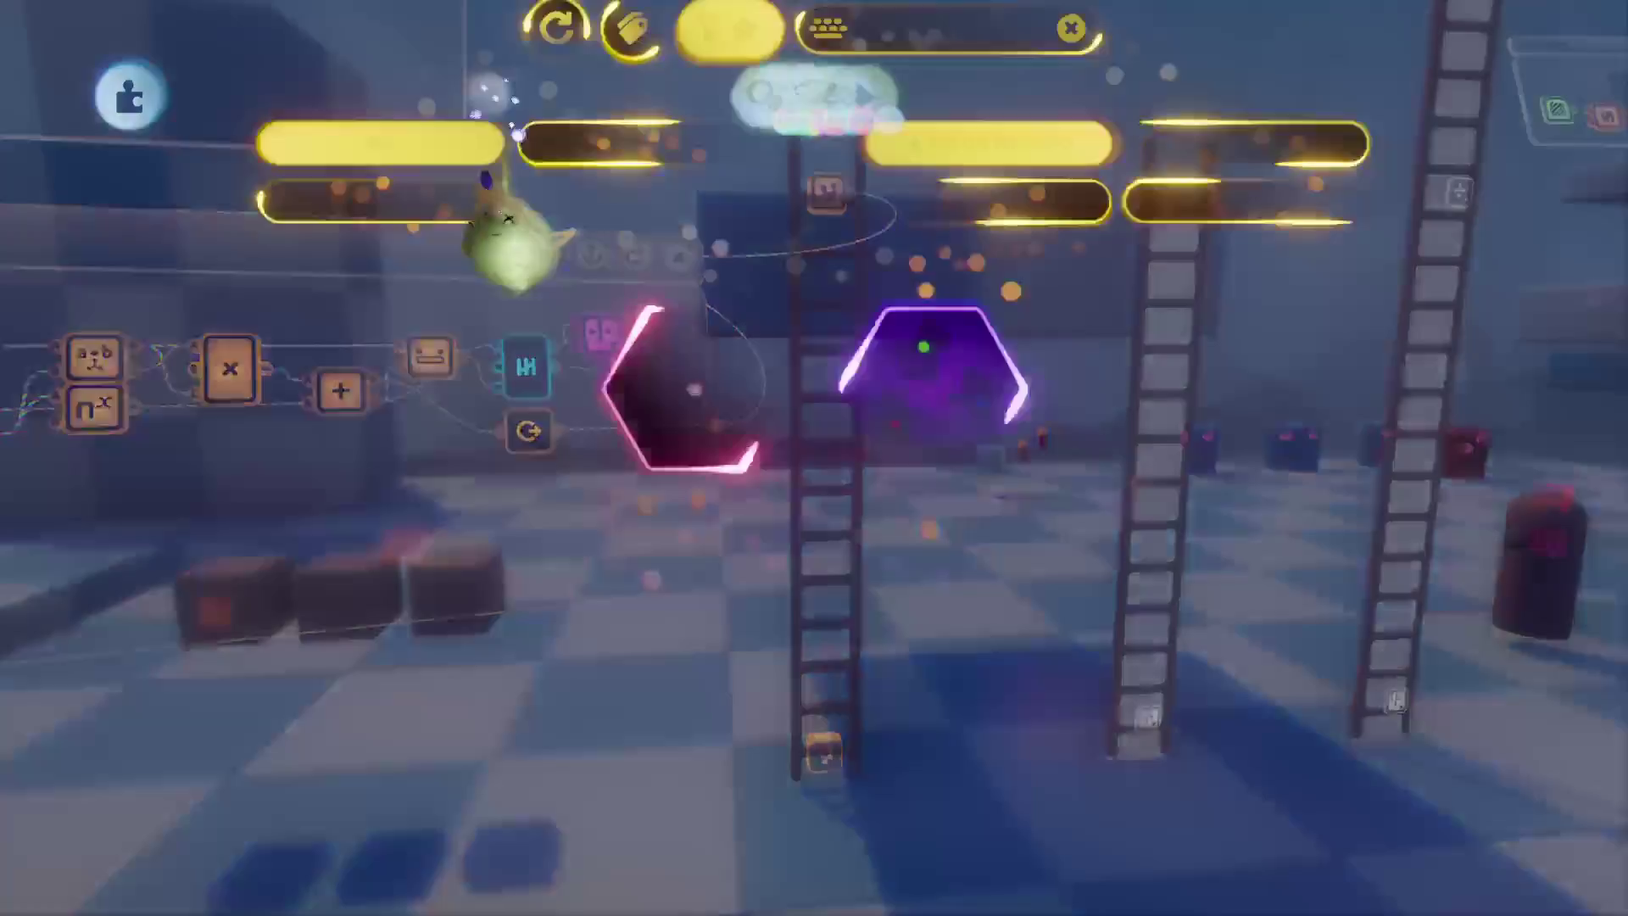
pyautogui.click(560, 202)
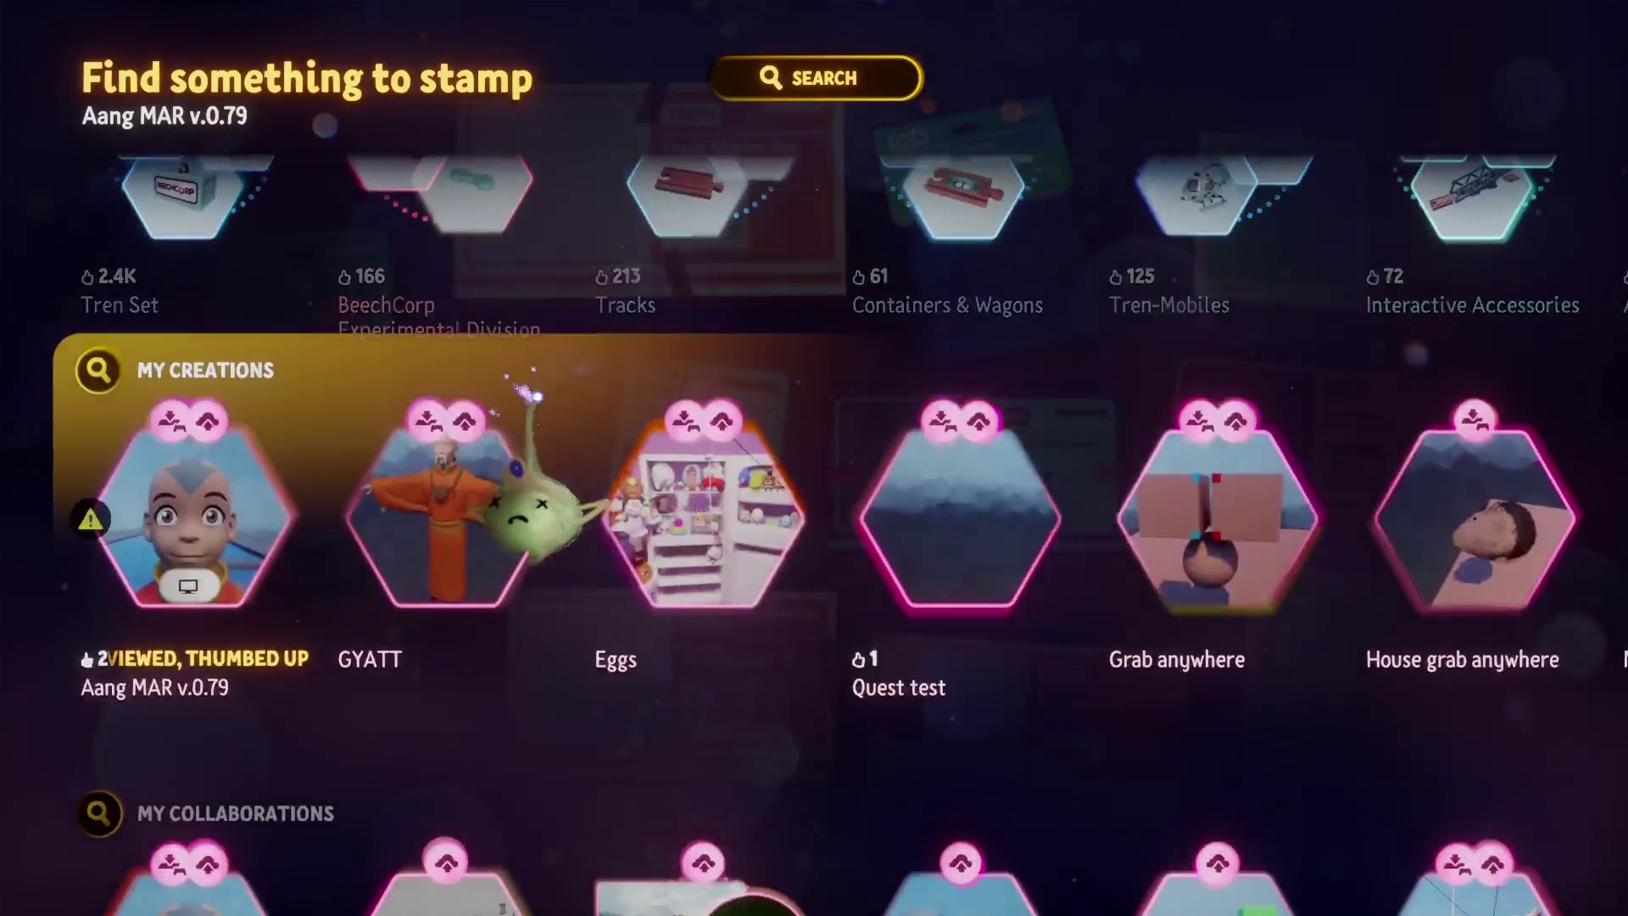
pyautogui.hscroll(3, 642, 467)
pyautogui.press('Escape')
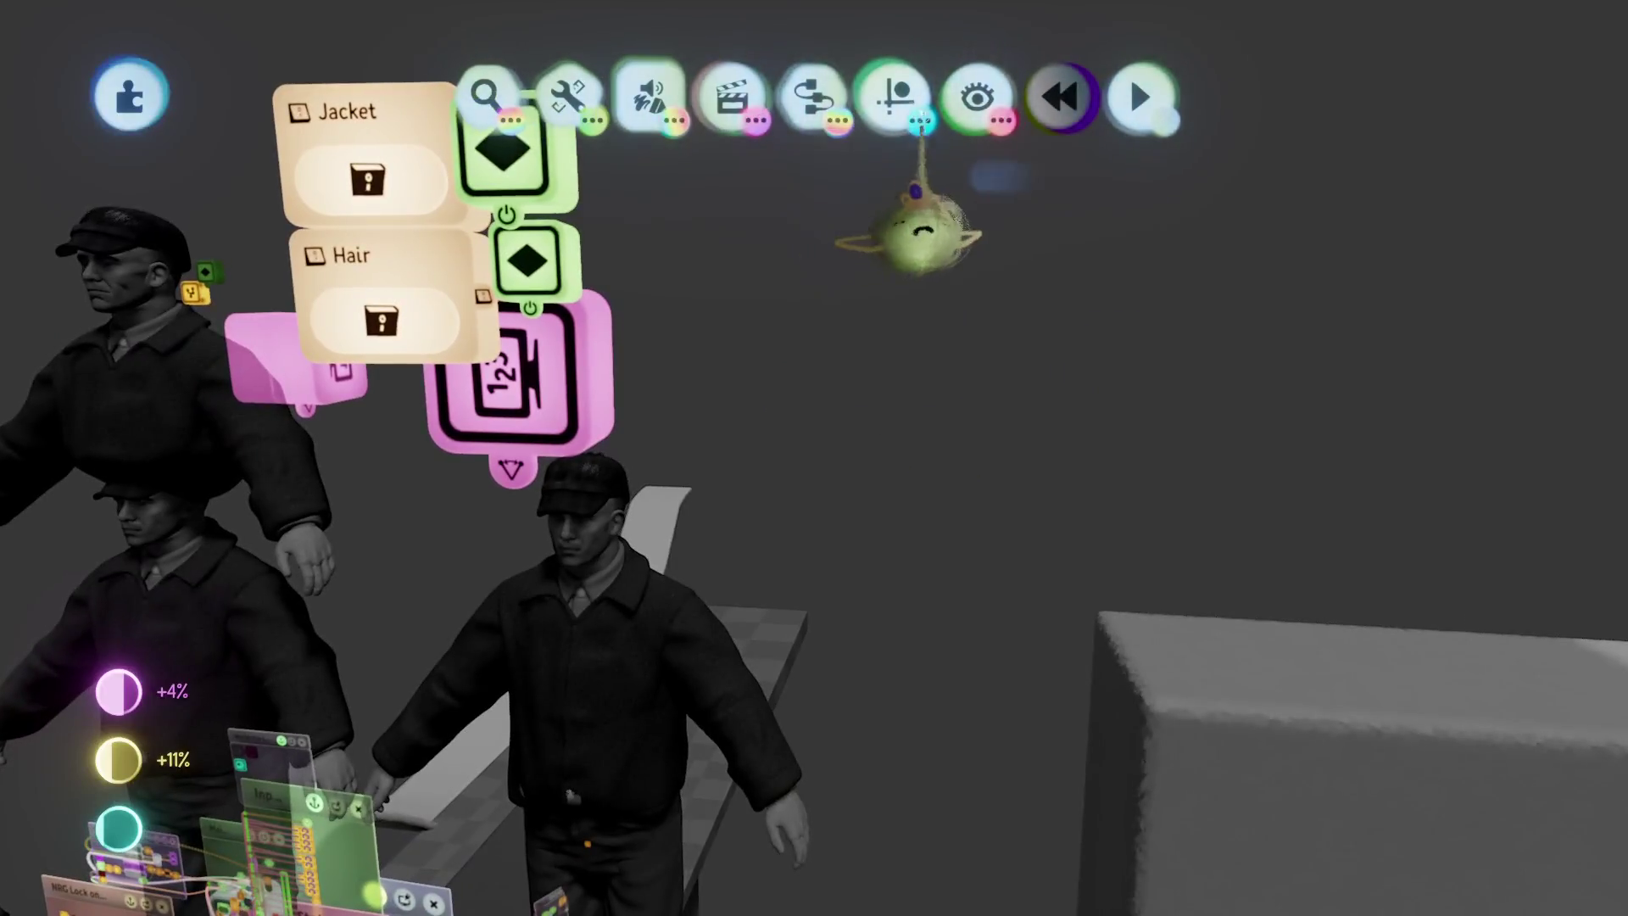
# Step: Open the visibility toggle options and preview the scene
pyautogui.click(977, 96)
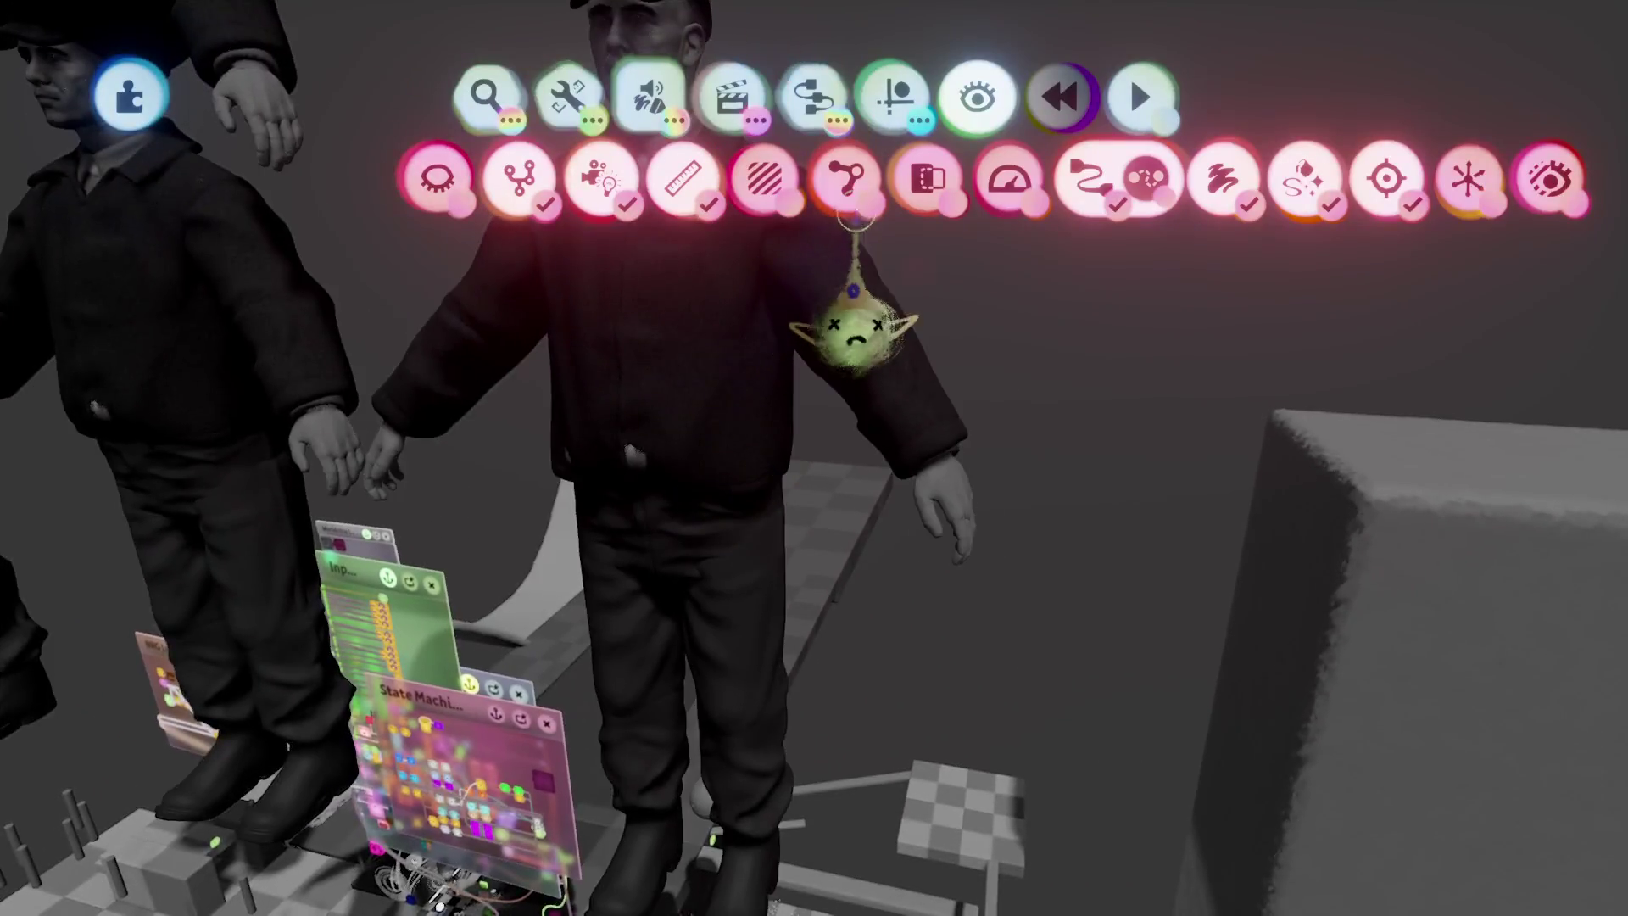
pyautogui.click(1130, 74)
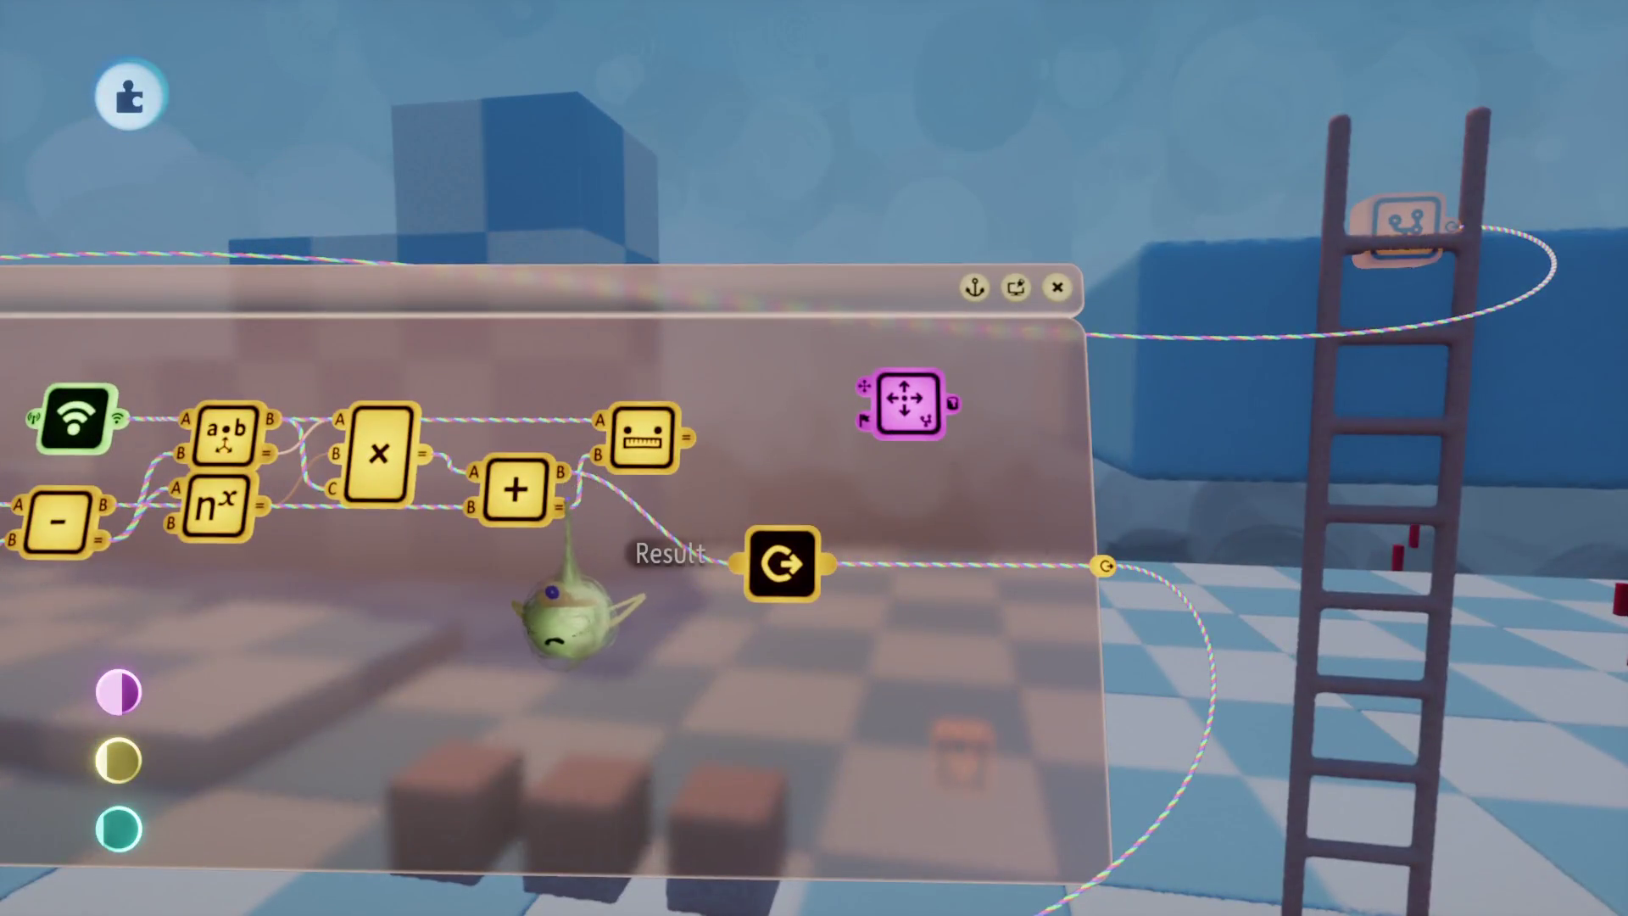
# Step: Undo and redo the cyan gadget deletion, then playtest the level
pyautogui.hotkey('ctrl', 'z')
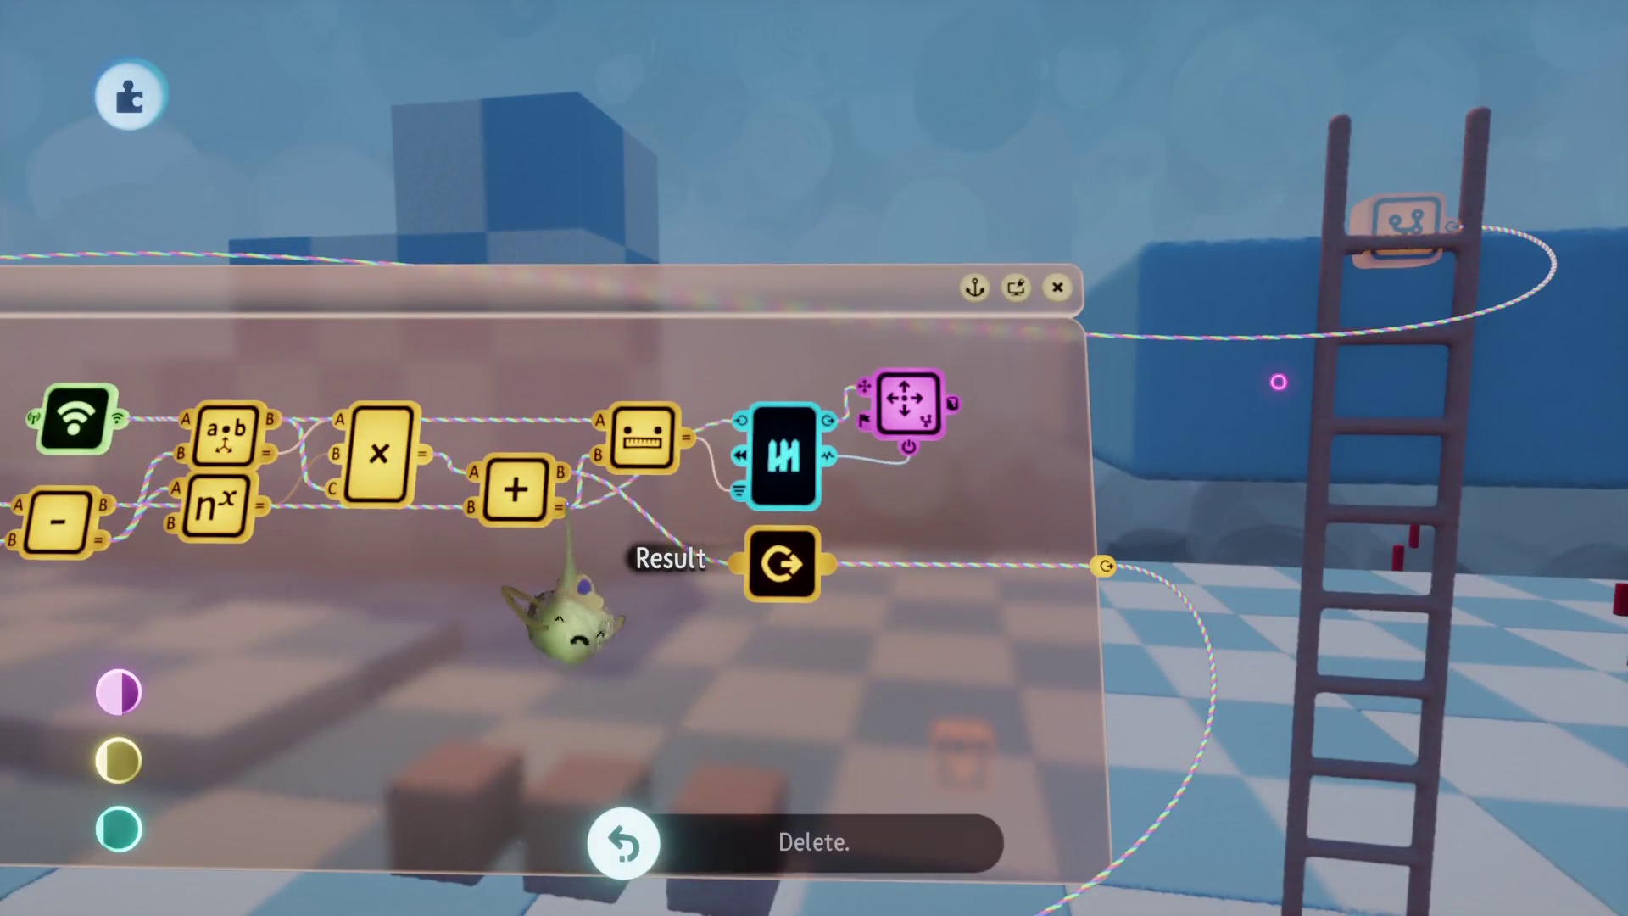
pyautogui.hotkey('ctrl', 'shift', 'z')
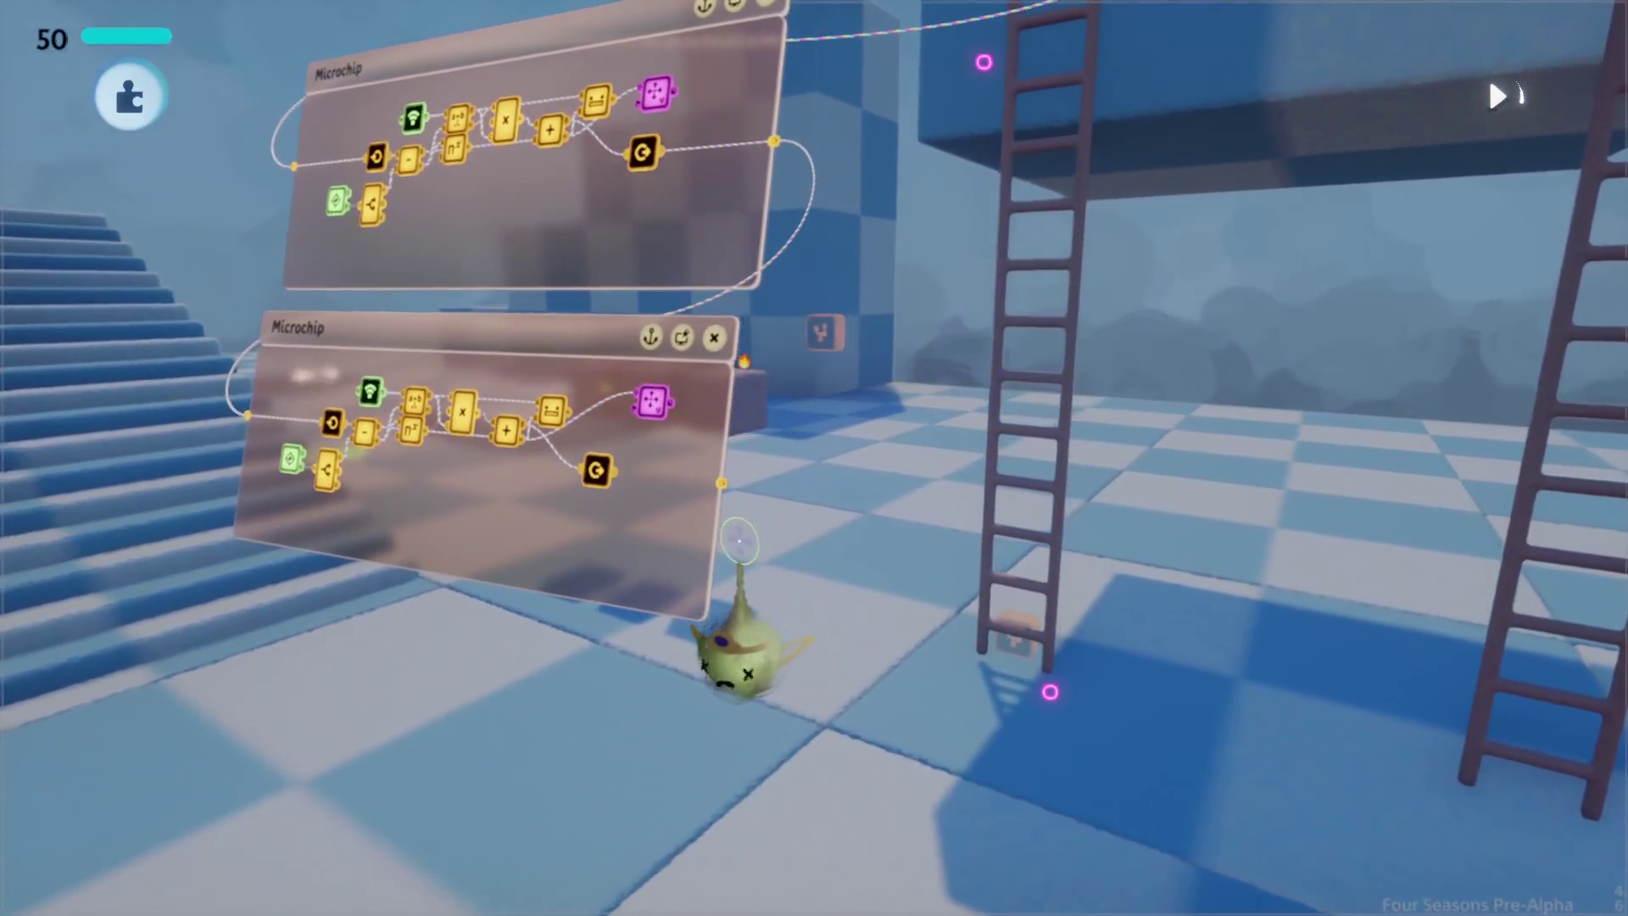
pyautogui.press('Escape')
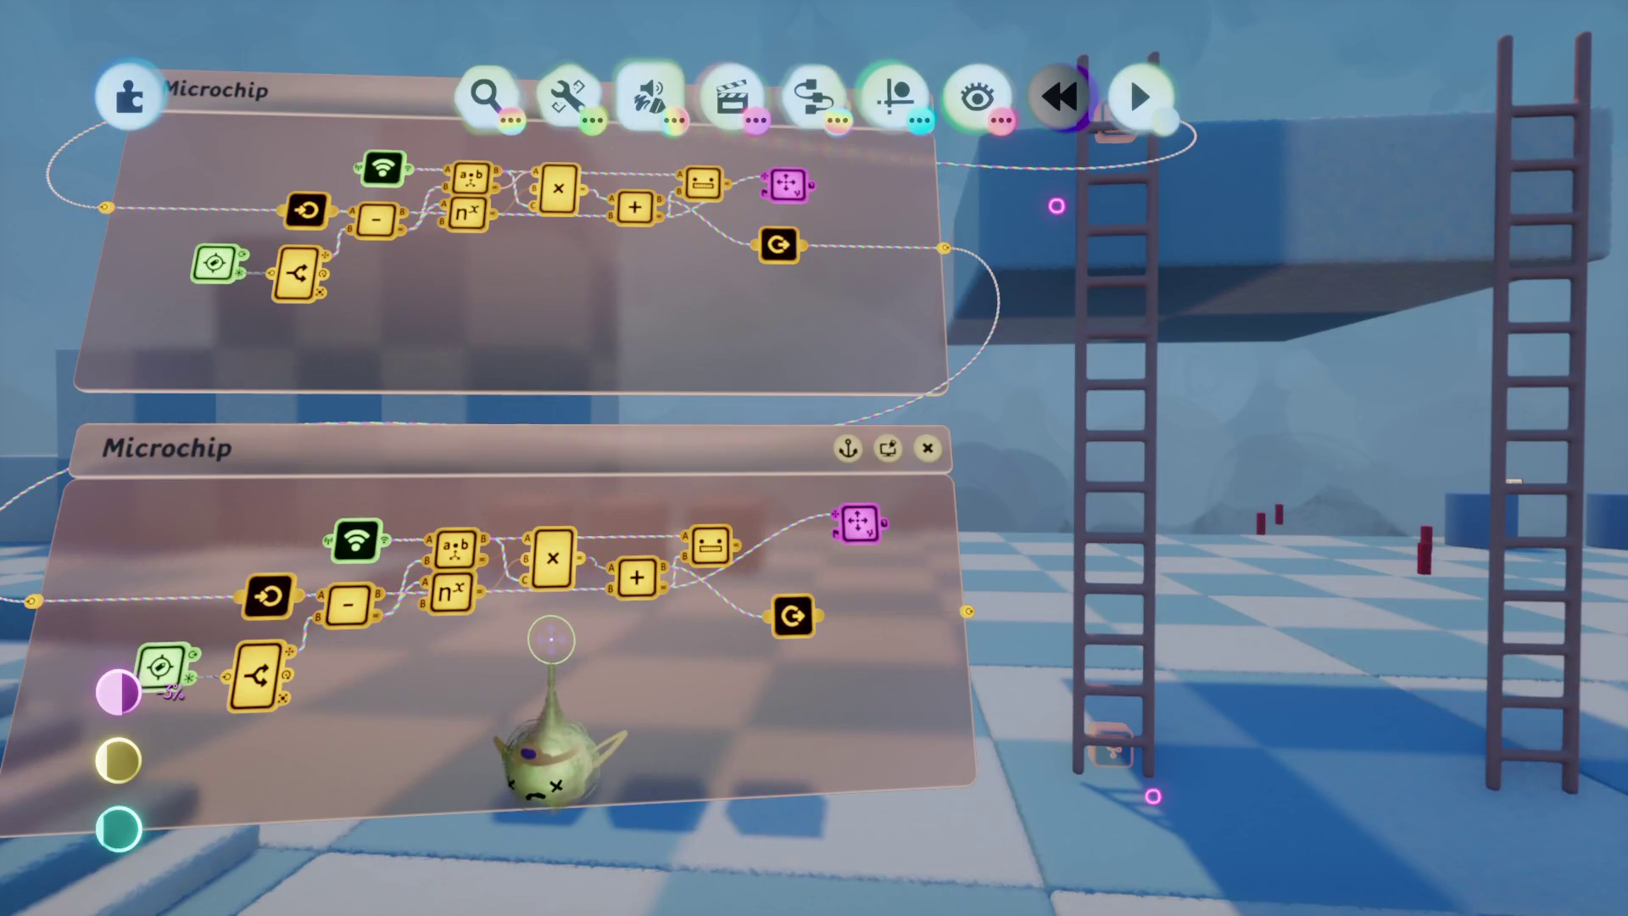
# Step: Inspect the Calculator (Vectors) settings in the lower microchip
pyautogui.scroll(5, 551, 640)
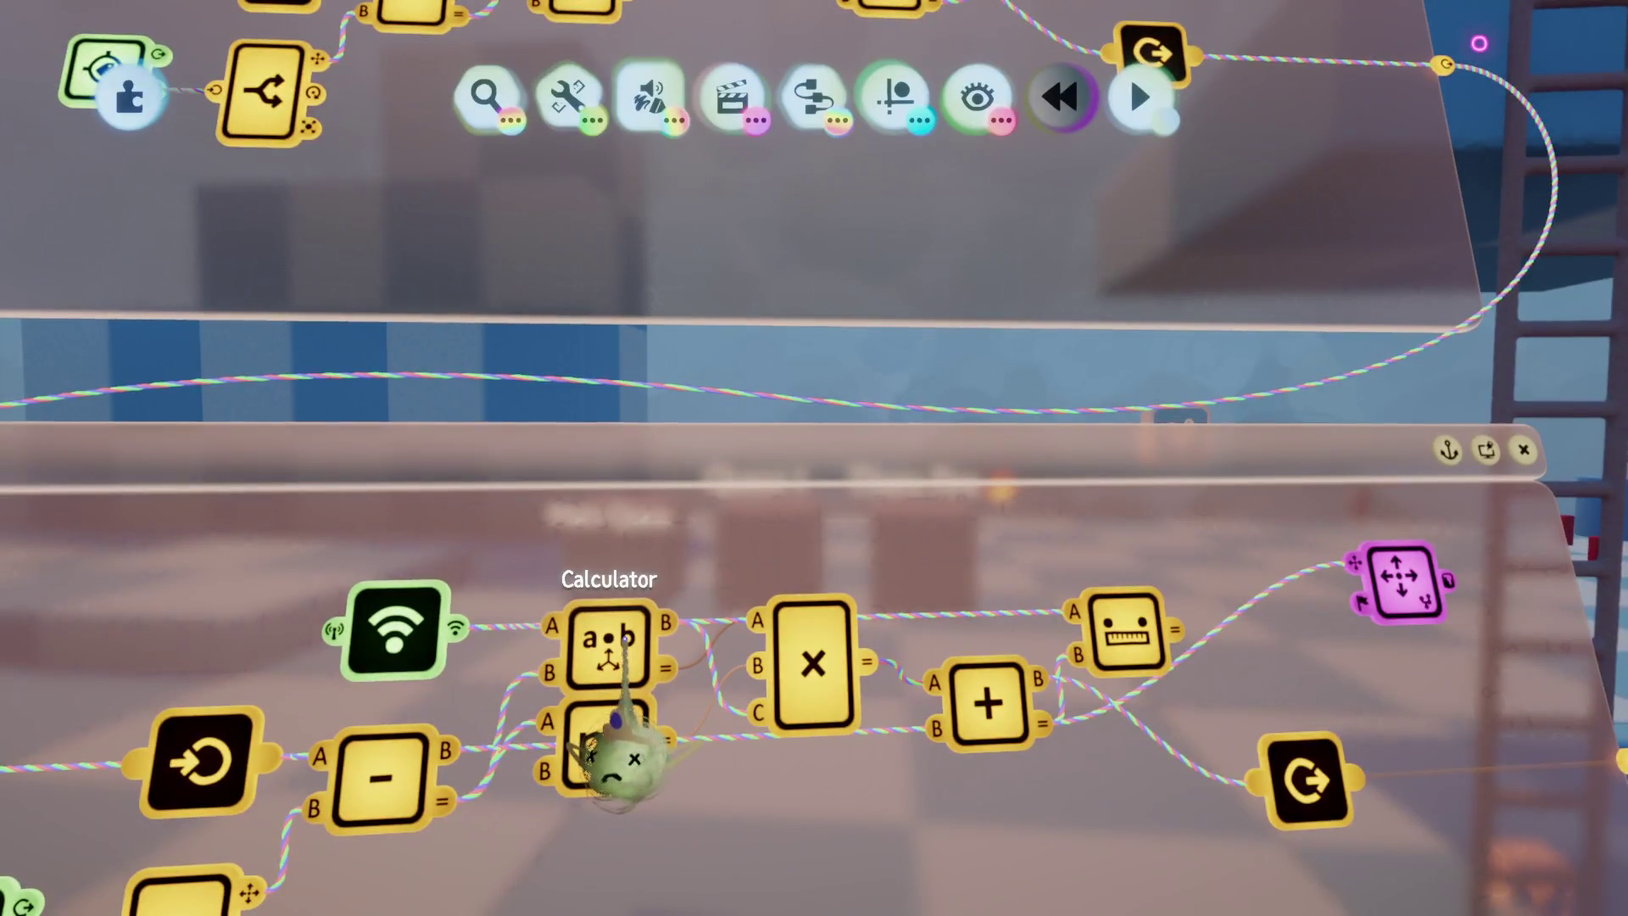
pyautogui.click(623, 645)
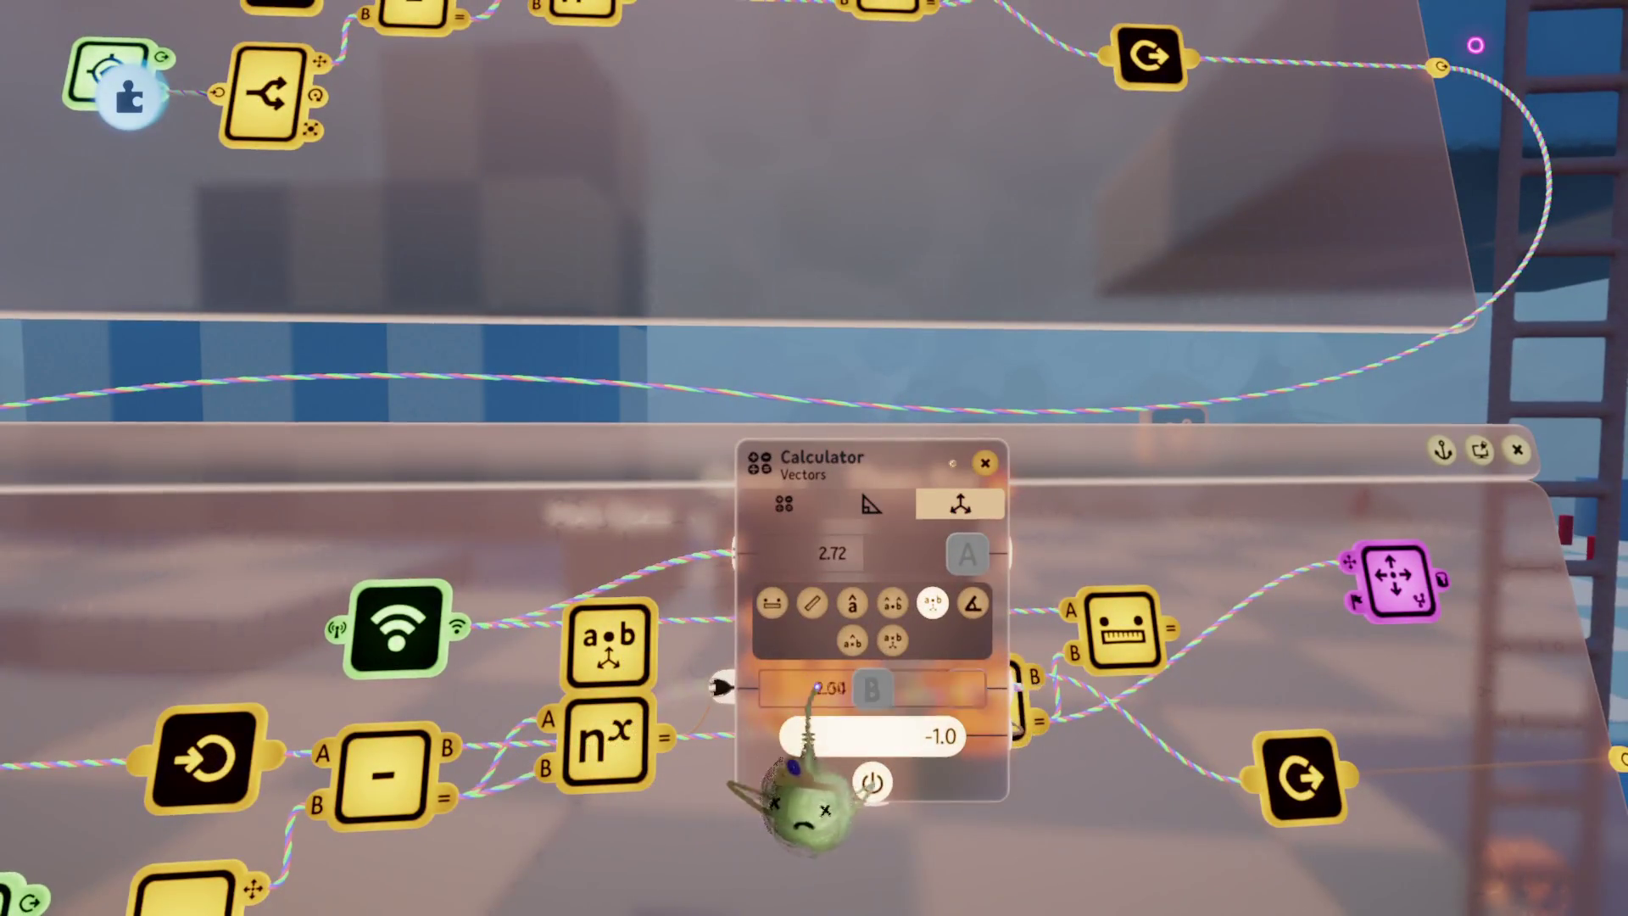
pyautogui.press('Escape')
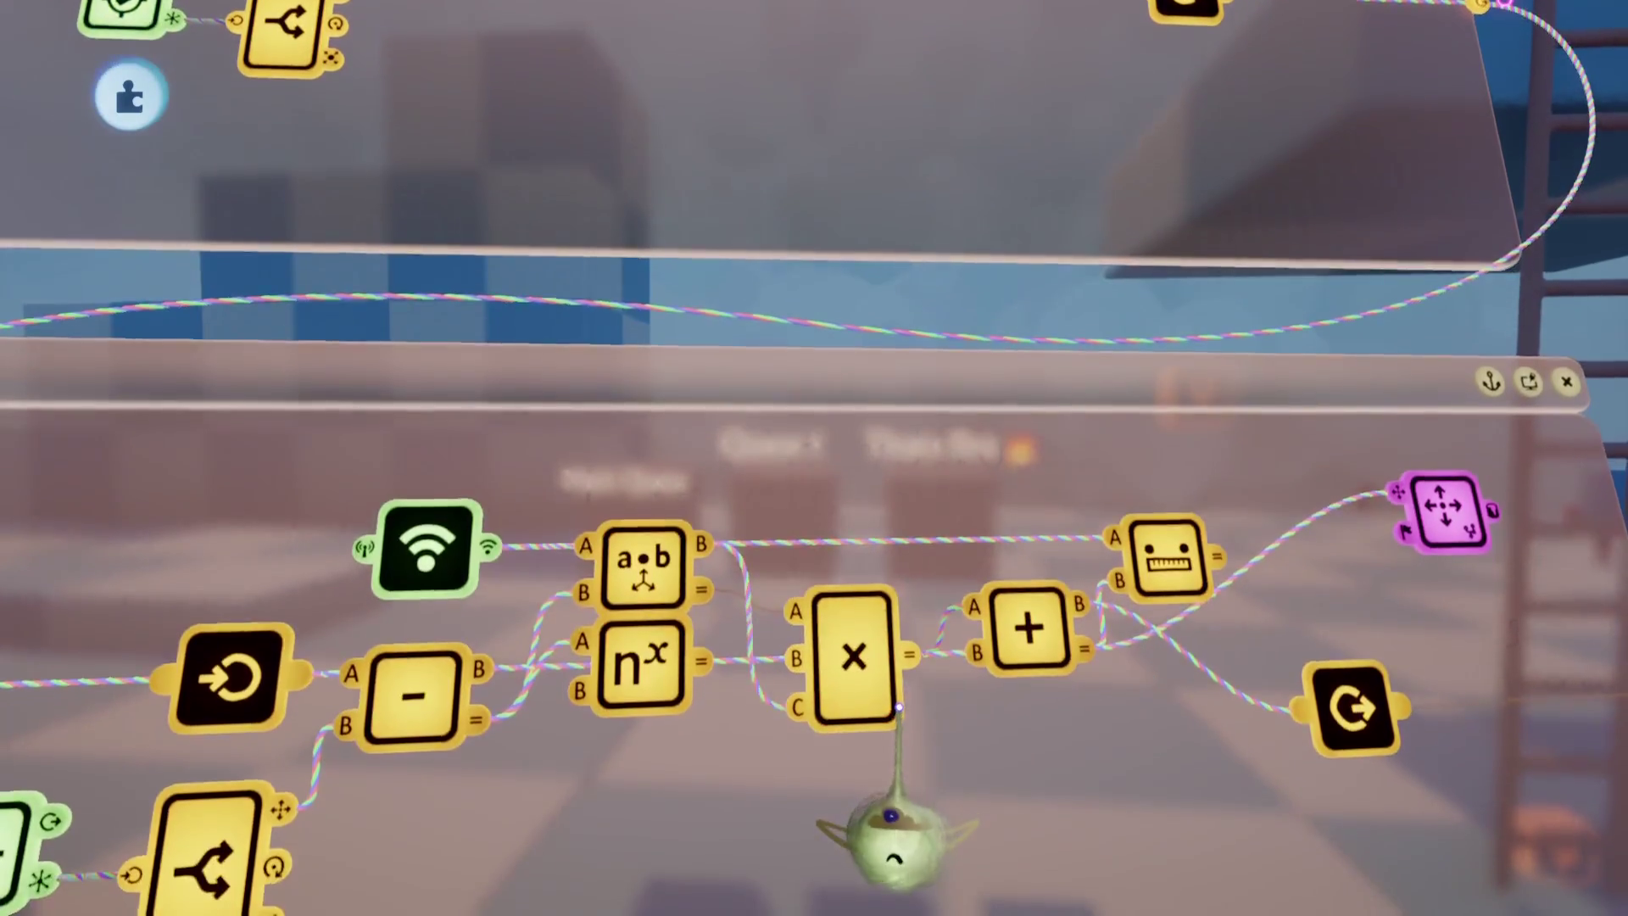
# Step: Rewire the a•b, nˣ, × and + nodes, feeding the multiplier's second operand, then playtest
pyautogui.moveTo(892, 789)
pyautogui.mouseDown()
pyautogui.moveTo(1170, 670)
pyautogui.moveTo(1168, 556)
pyautogui.moveTo(1108, 673)
pyautogui.moveTo(891, 473)
pyautogui.moveTo(883, 502)
pyautogui.moveTo(933, 586)
pyautogui.mouseUp()
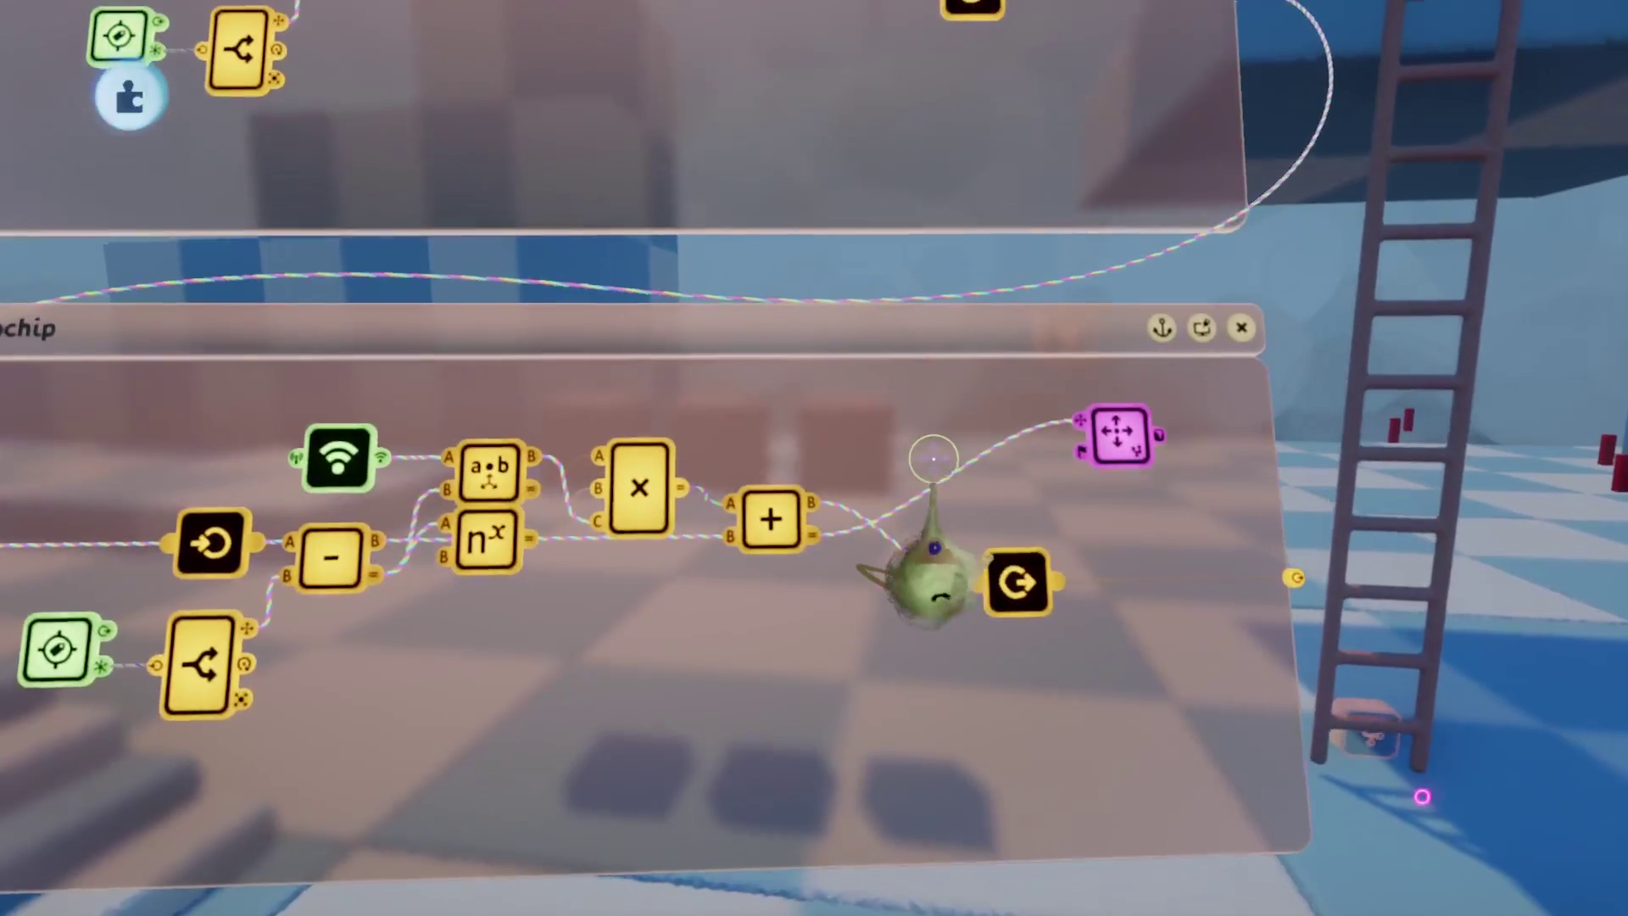
pyautogui.moveTo(933, 458)
pyautogui.mouseDown()
pyautogui.moveTo(1028, 429)
pyautogui.moveTo(954, 488)
pyautogui.mouseUp()
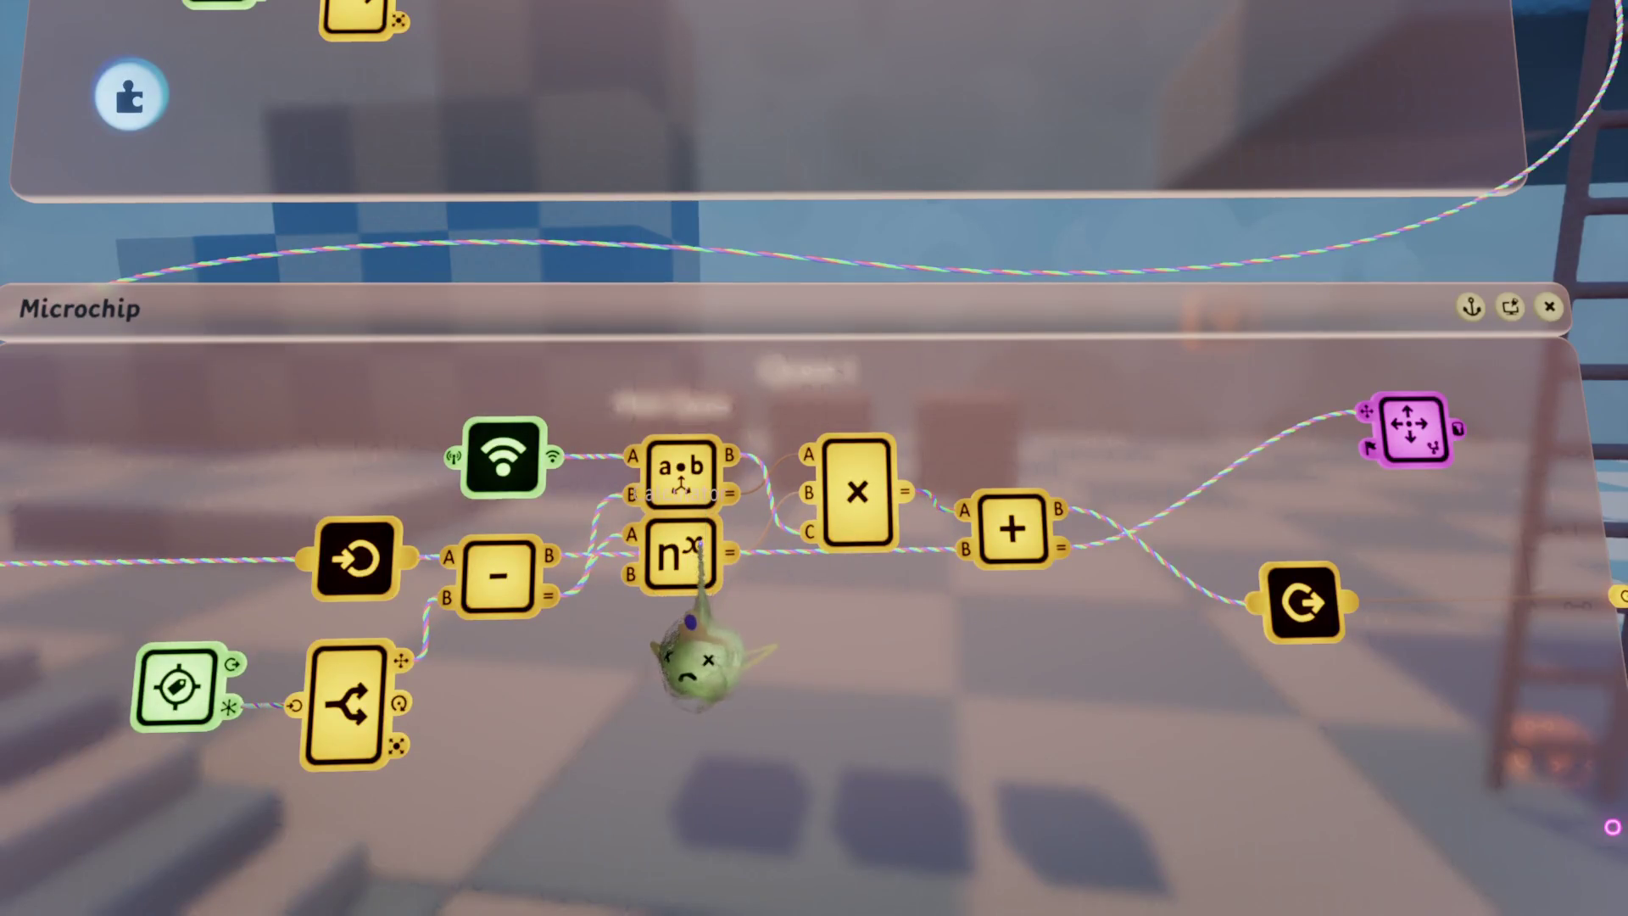
pyautogui.moveTo(691, 644)
pyautogui.mouseDown()
pyautogui.moveTo(691, 704)
pyautogui.moveTo(704, 662)
pyautogui.mouseUp()
pyautogui.moveTo(702, 543)
pyautogui.mouseDown()
pyautogui.moveTo(728, 585)
pyautogui.moveTo(1066, 653)
pyautogui.moveTo(1031, 606)
pyautogui.mouseUp()
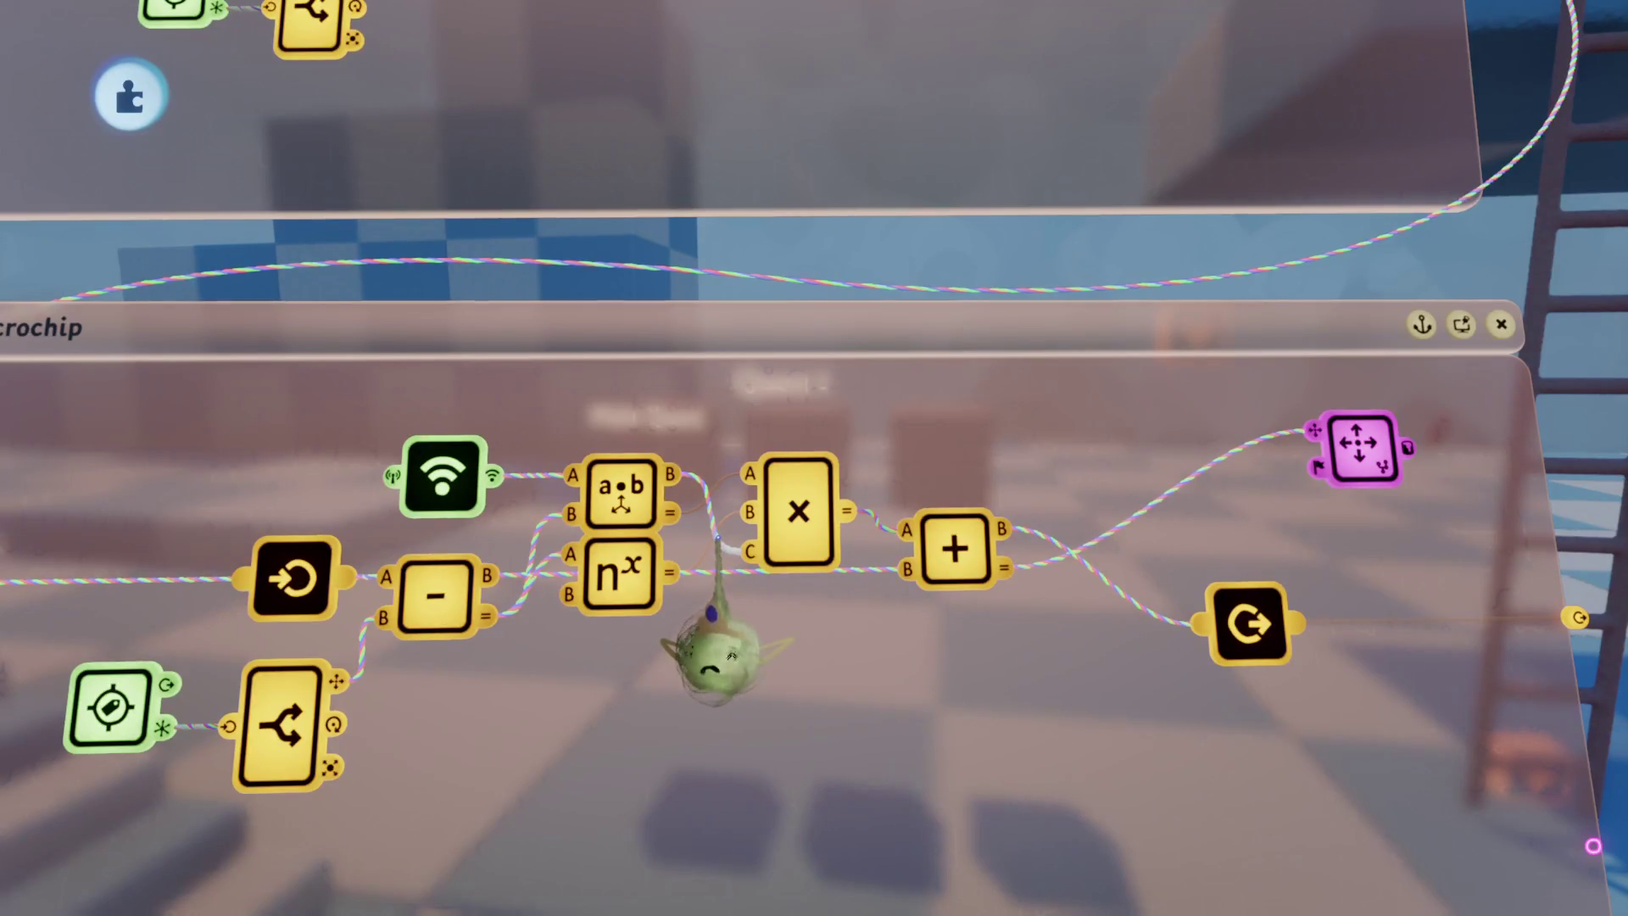
pyautogui.press('Escape')
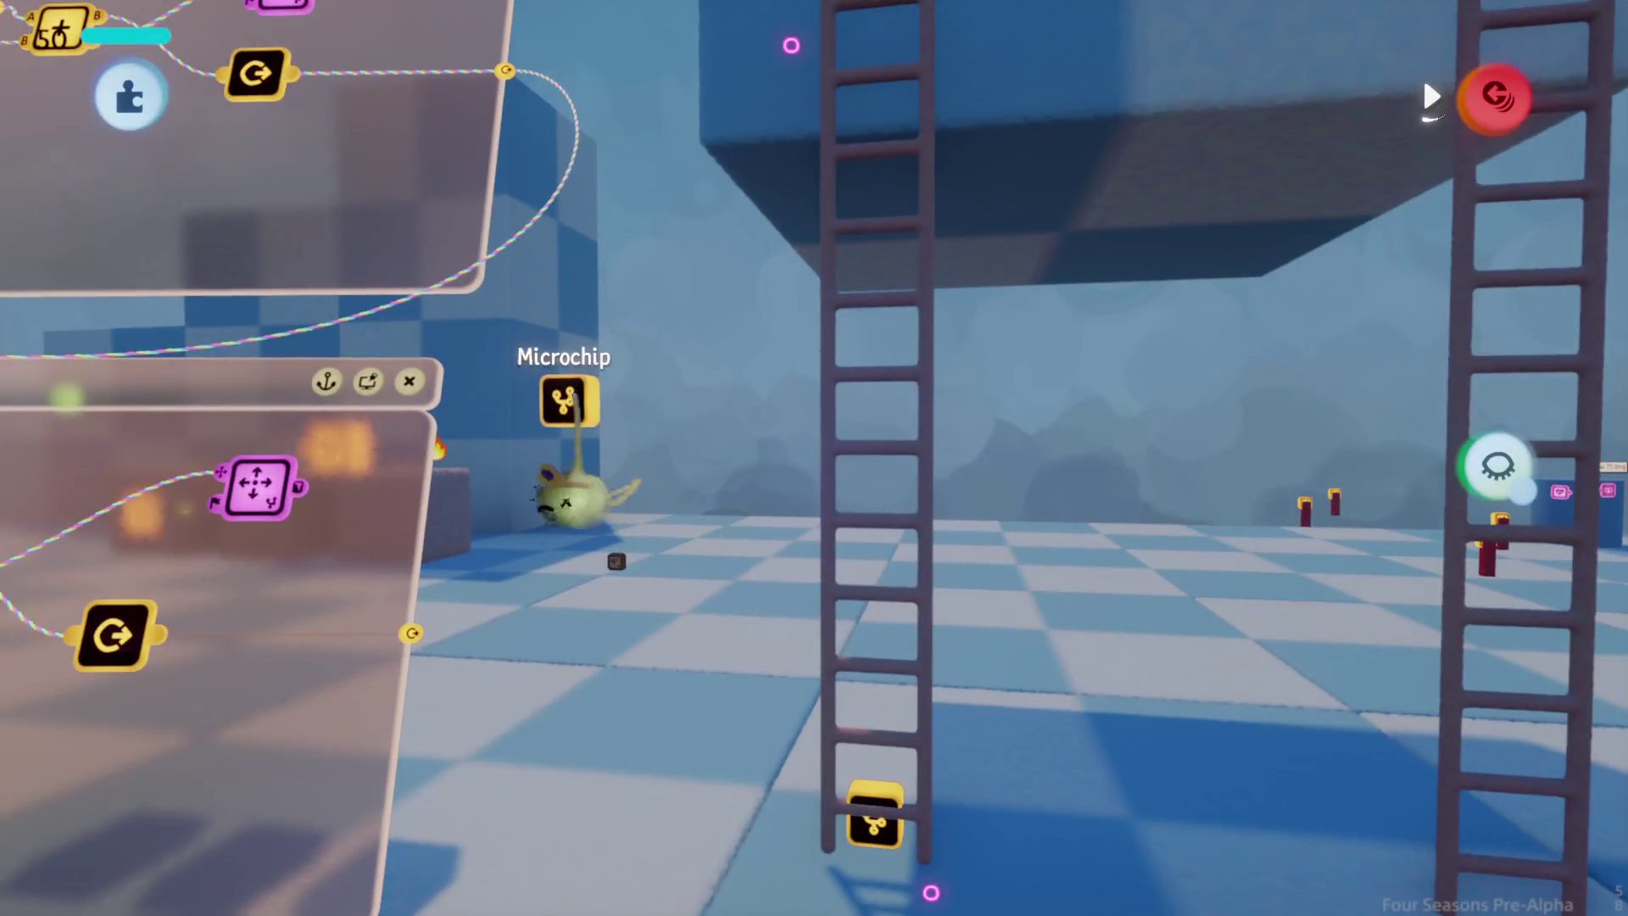
# Step: Place the microchip beside the left ladder, then playtest by walking Aang toward the ladders
pyautogui.press('Tab')
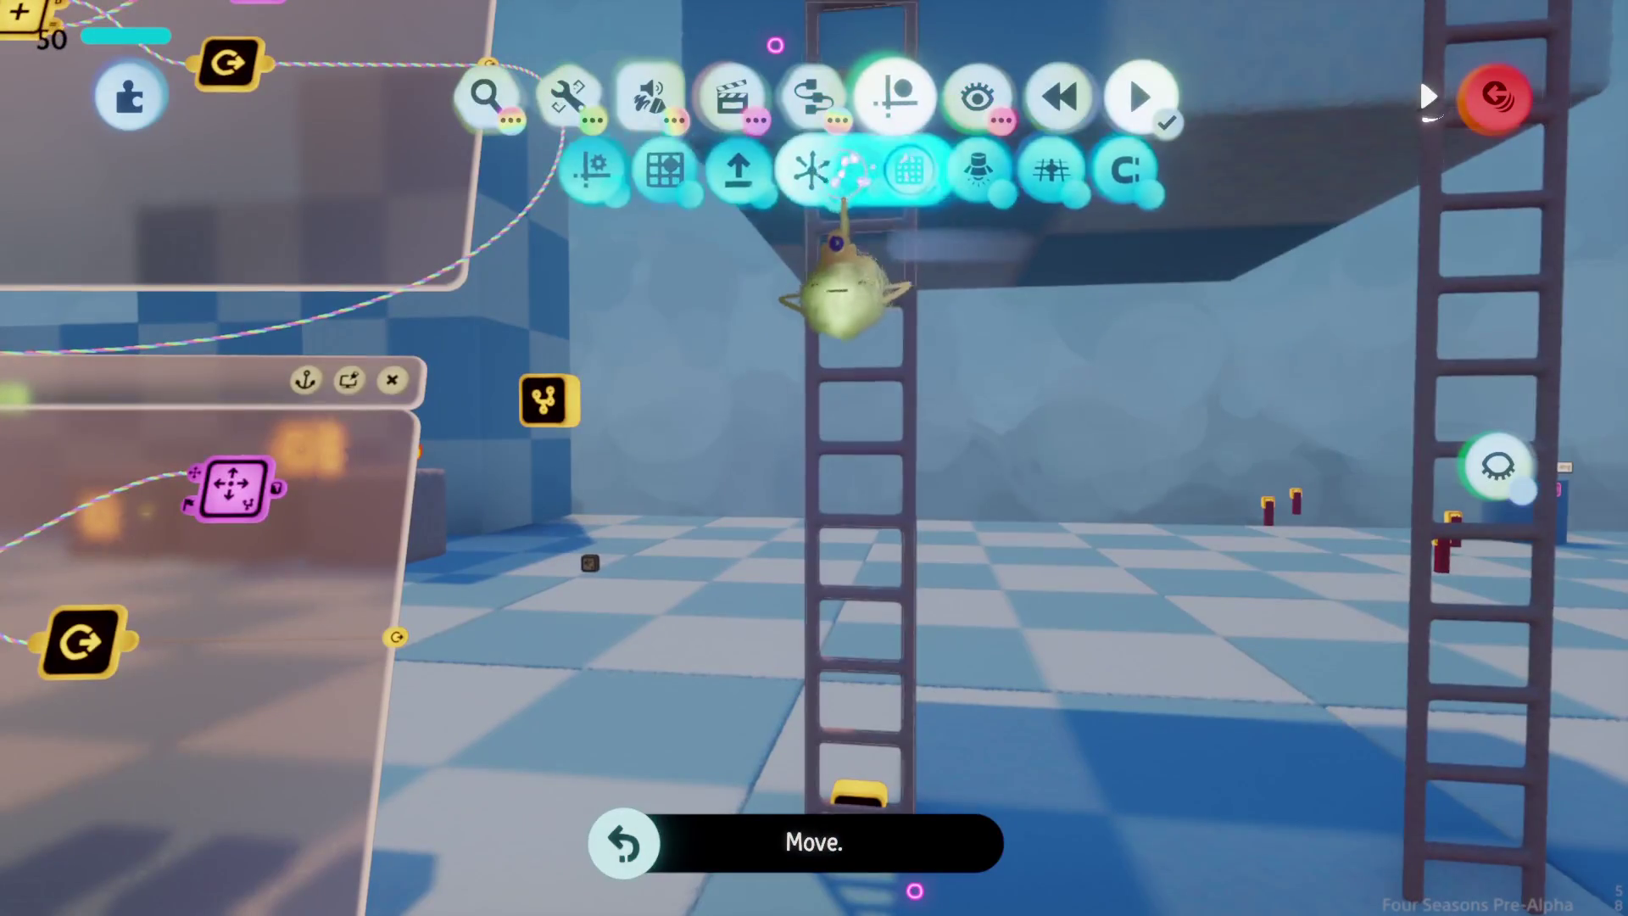
pyautogui.press('Escape')
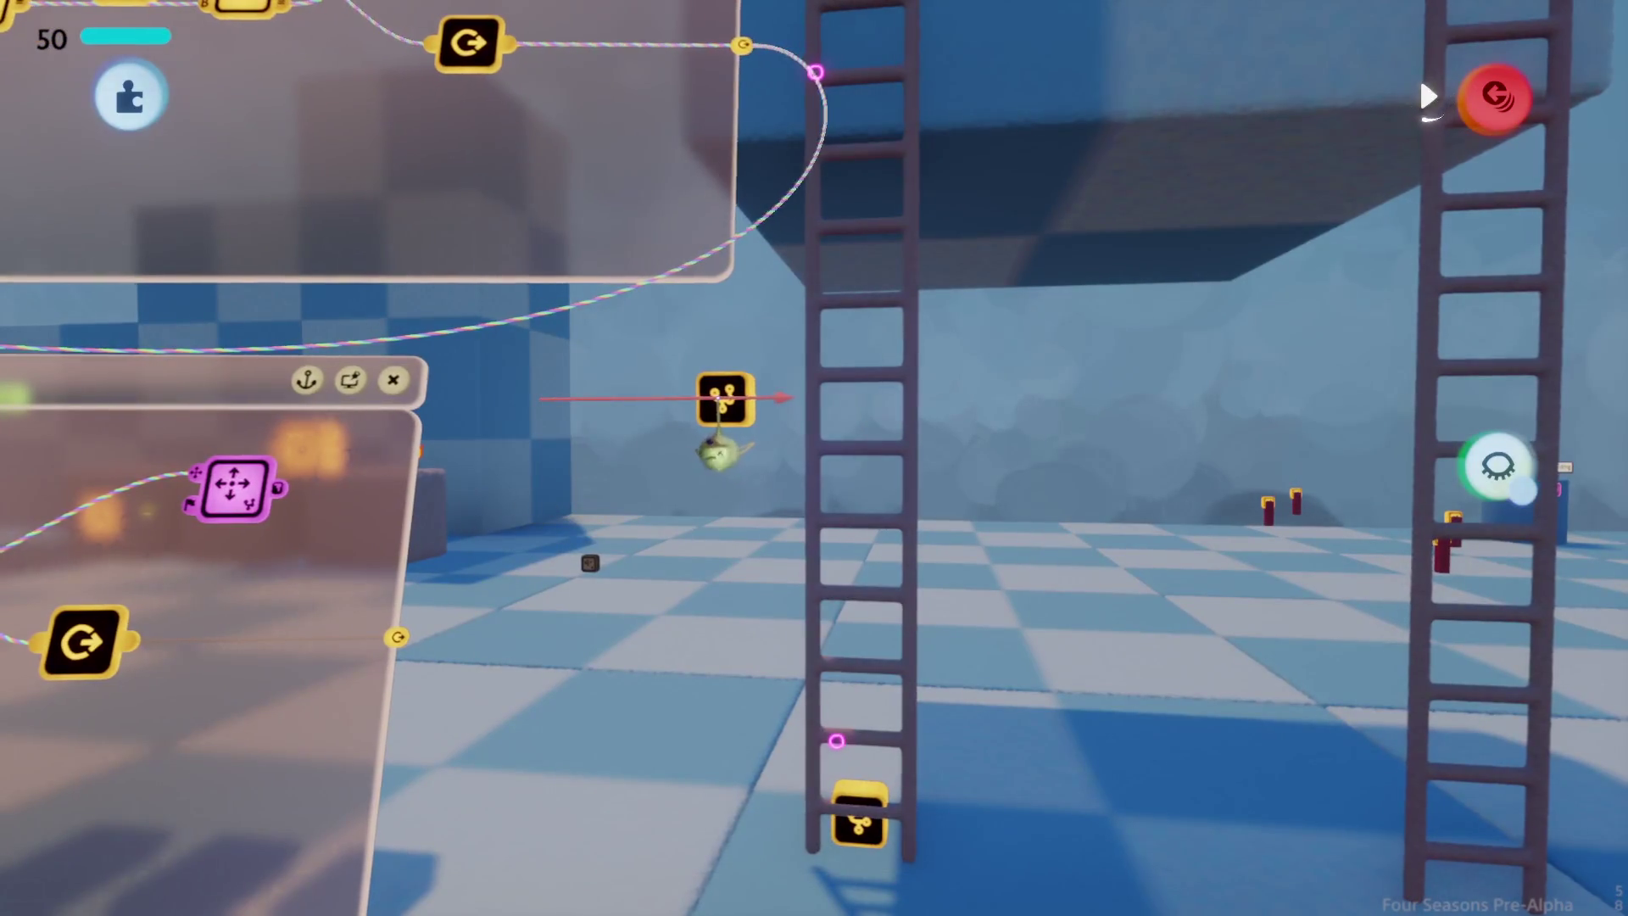
pyautogui.press('Return')
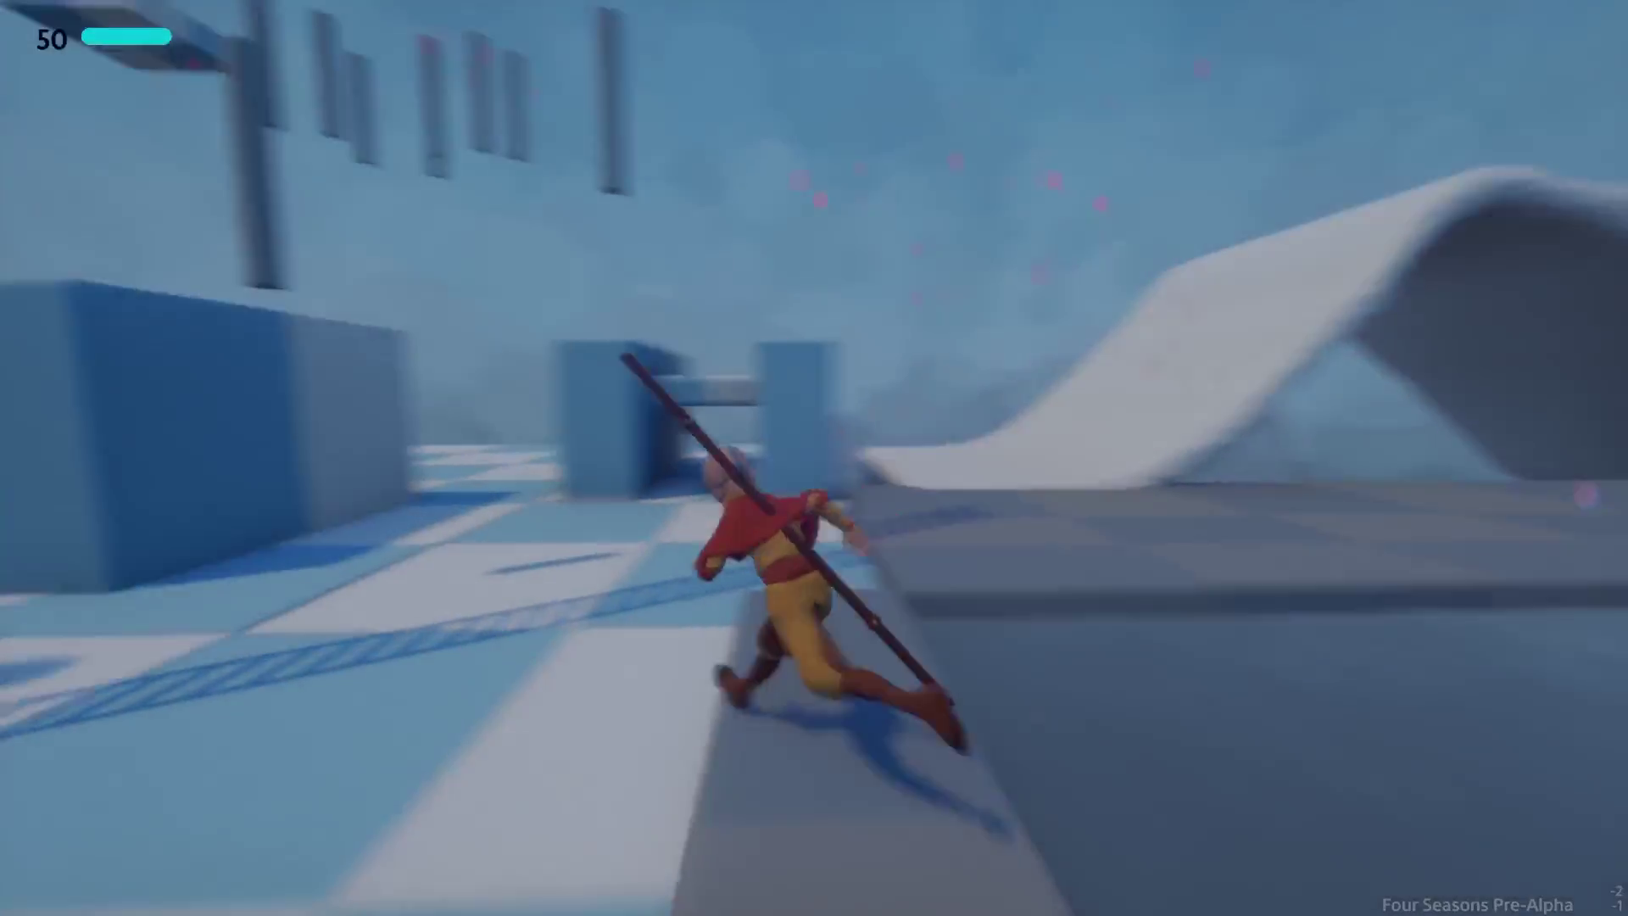
pyautogui.press('w')
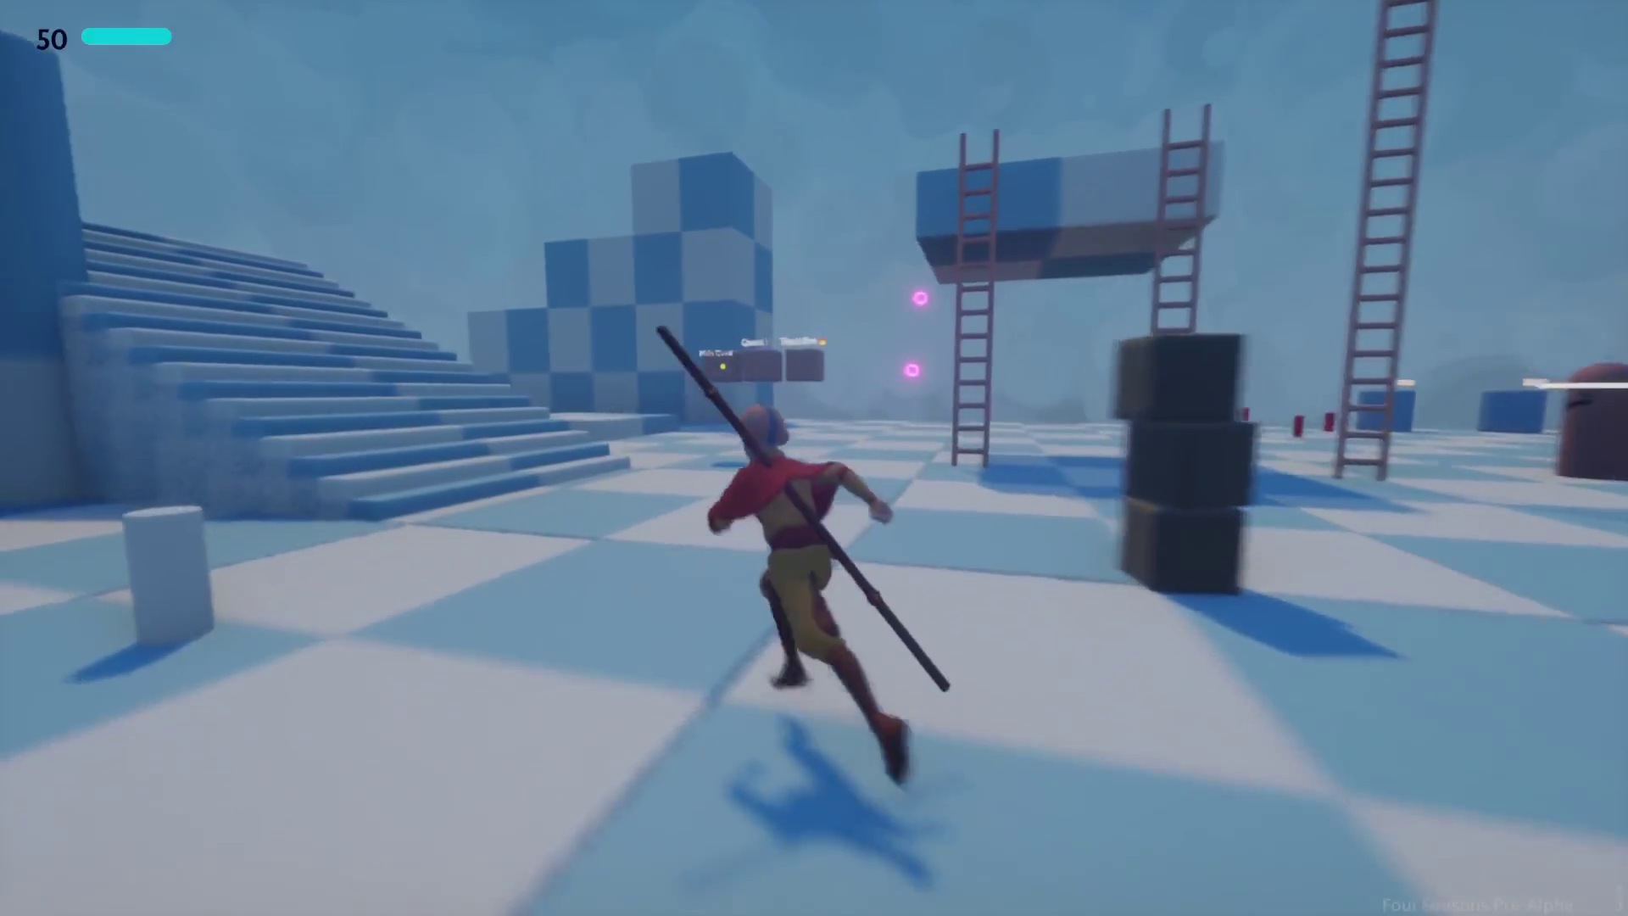
pyautogui.press('d')
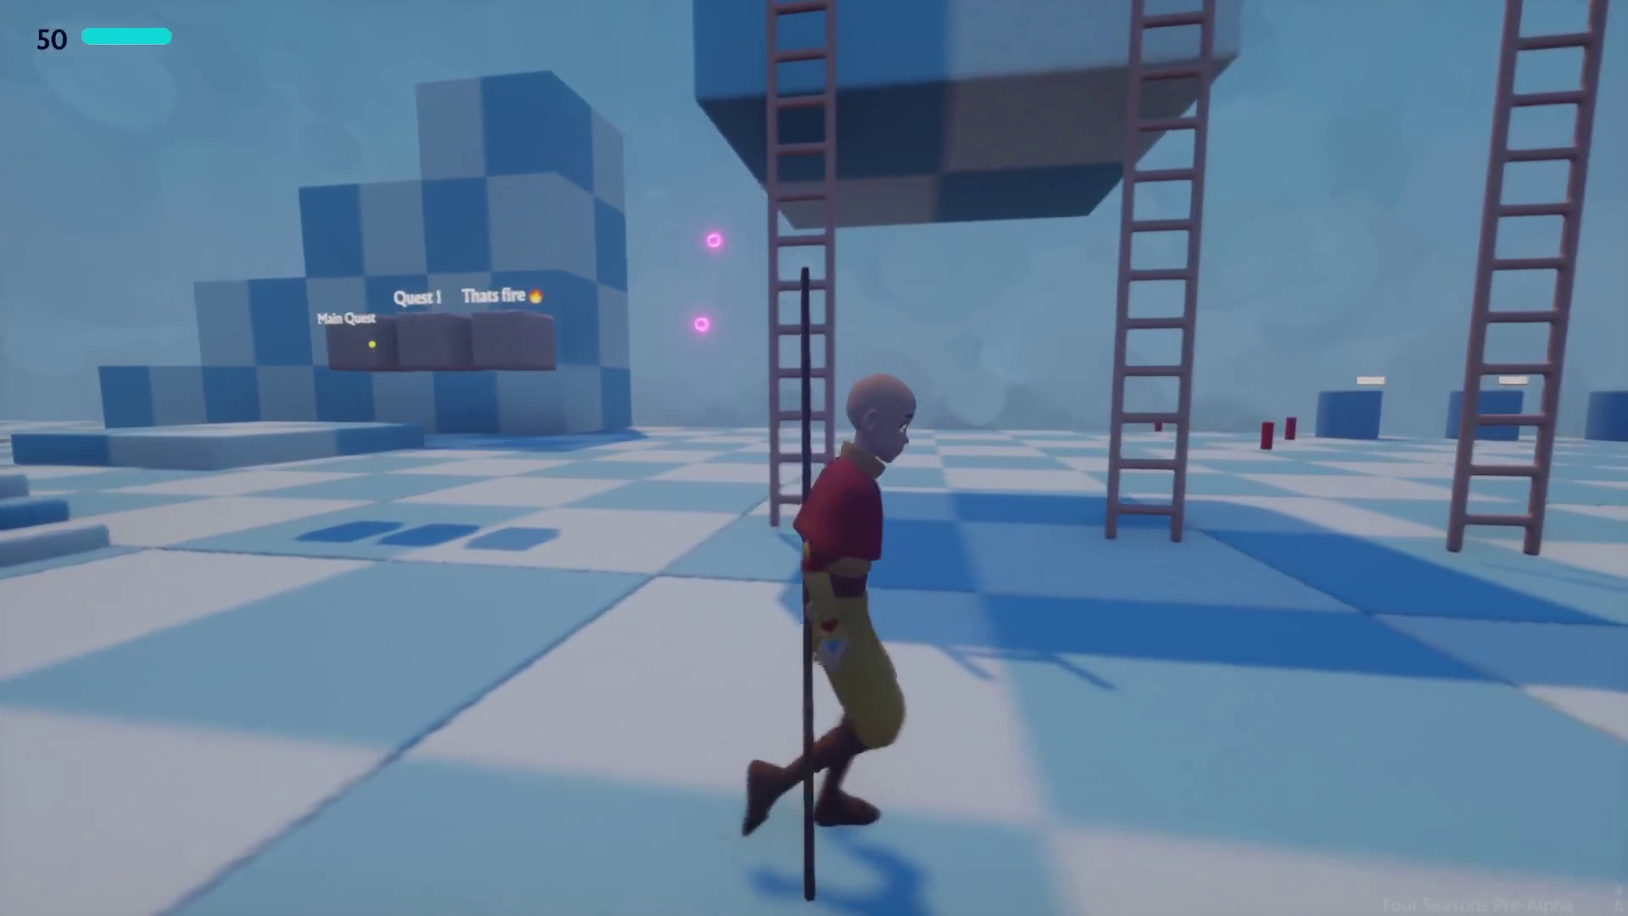
pyautogui.press('w')
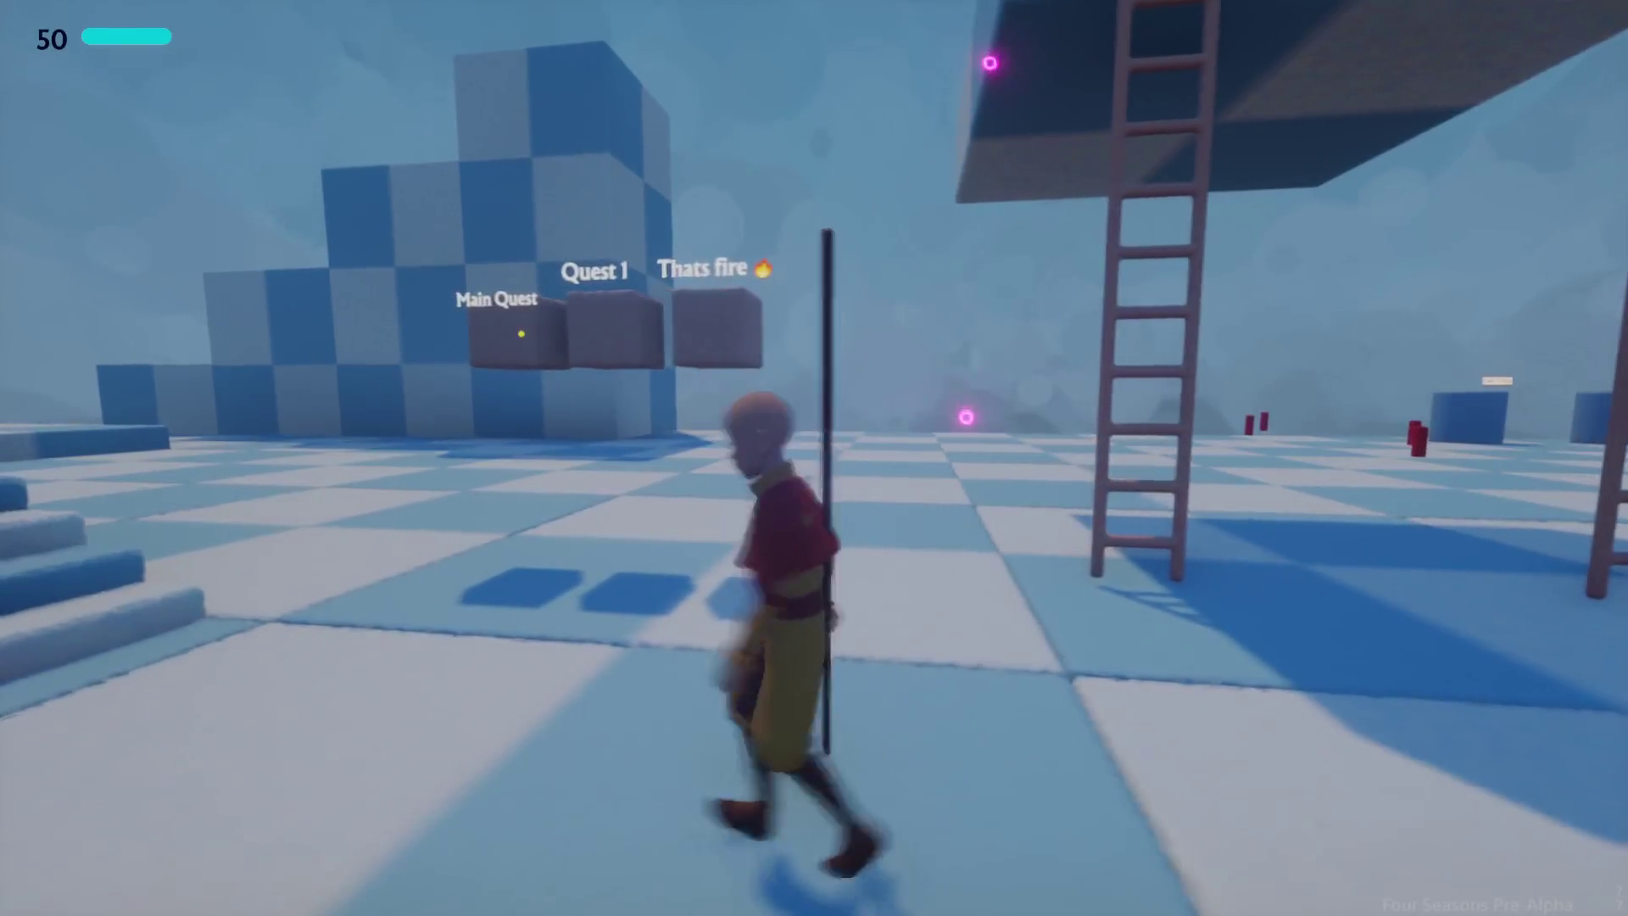
pyautogui.press('Tab')
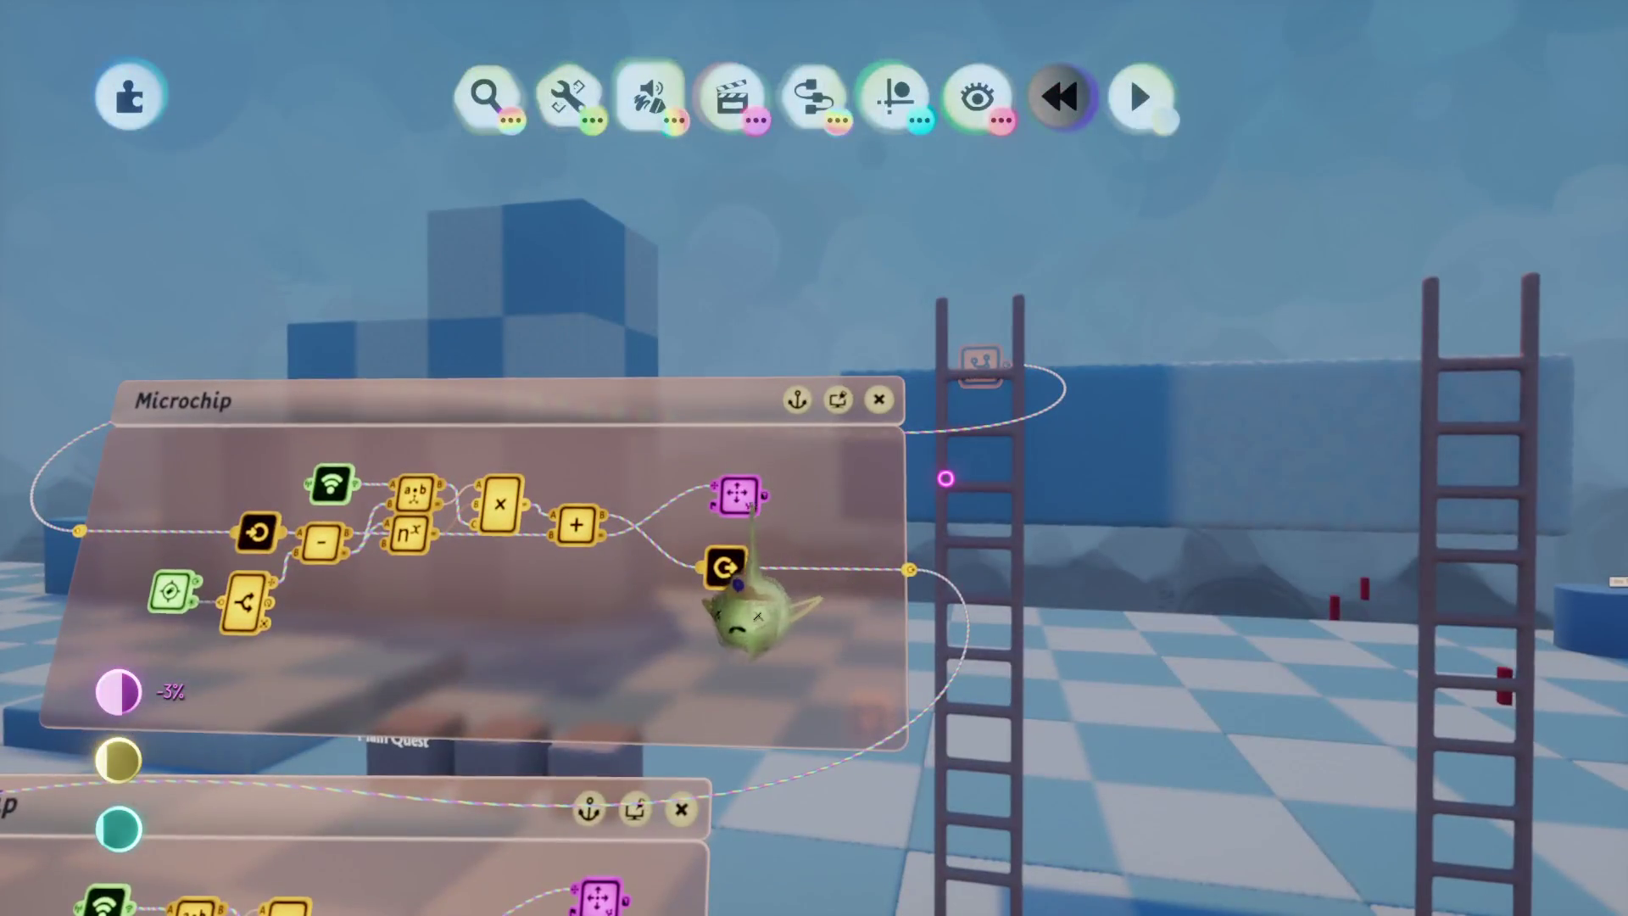
# Step: Review the Position Viewer settings, then add another input to the Wide Calculator × node
pyautogui.click(737, 496)
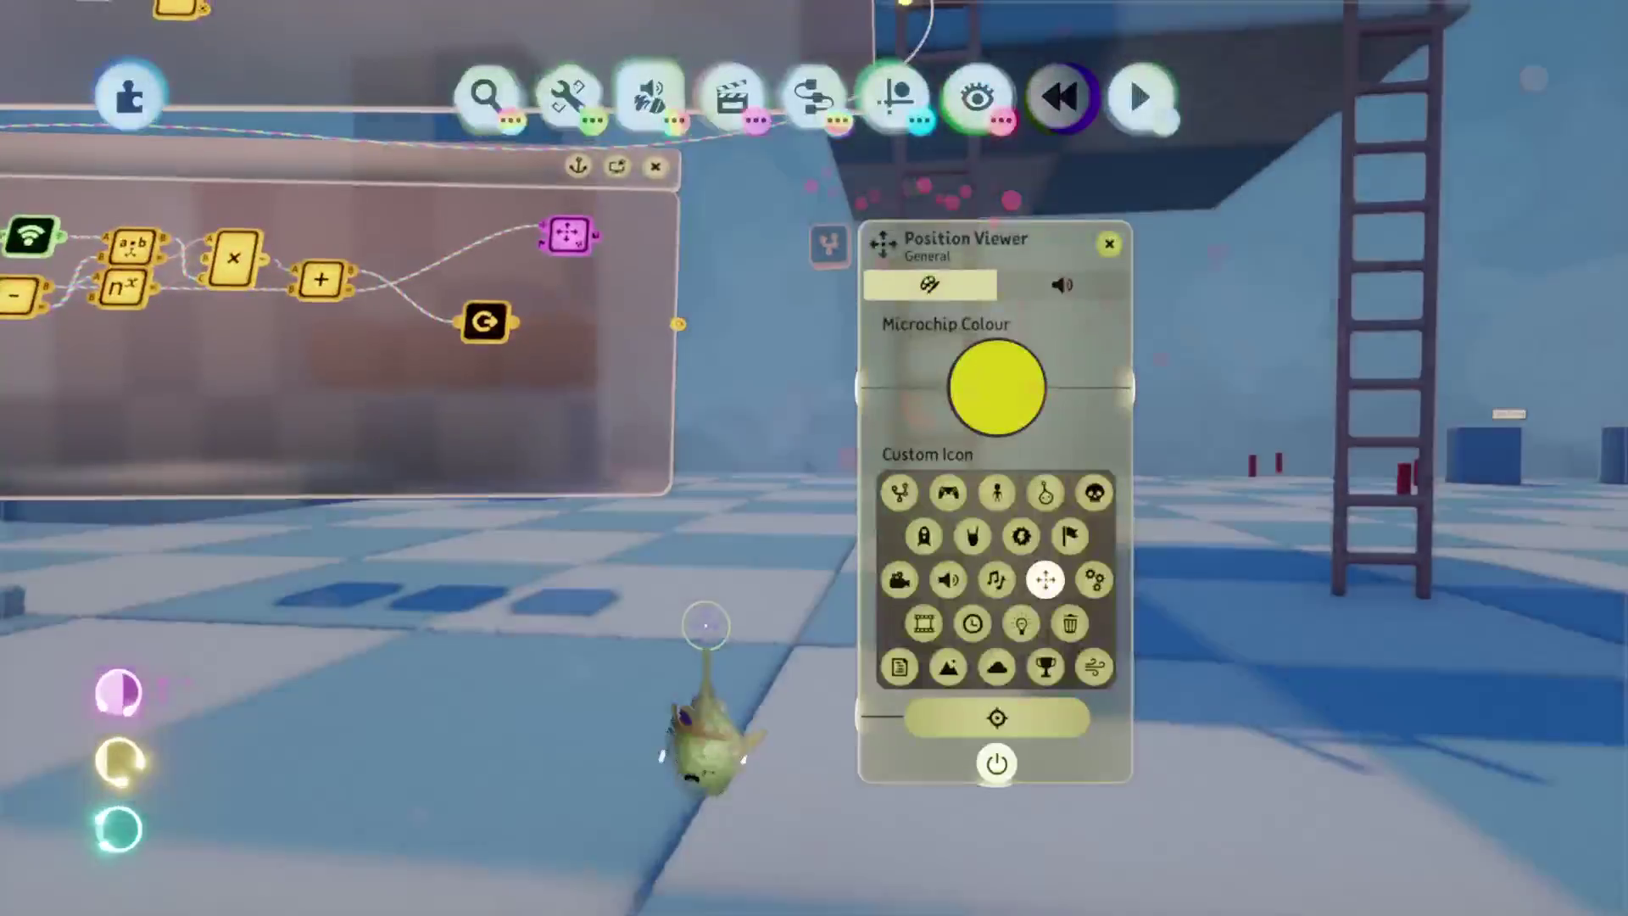
pyautogui.press('Escape')
pyautogui.scroll(5, 947, 621)
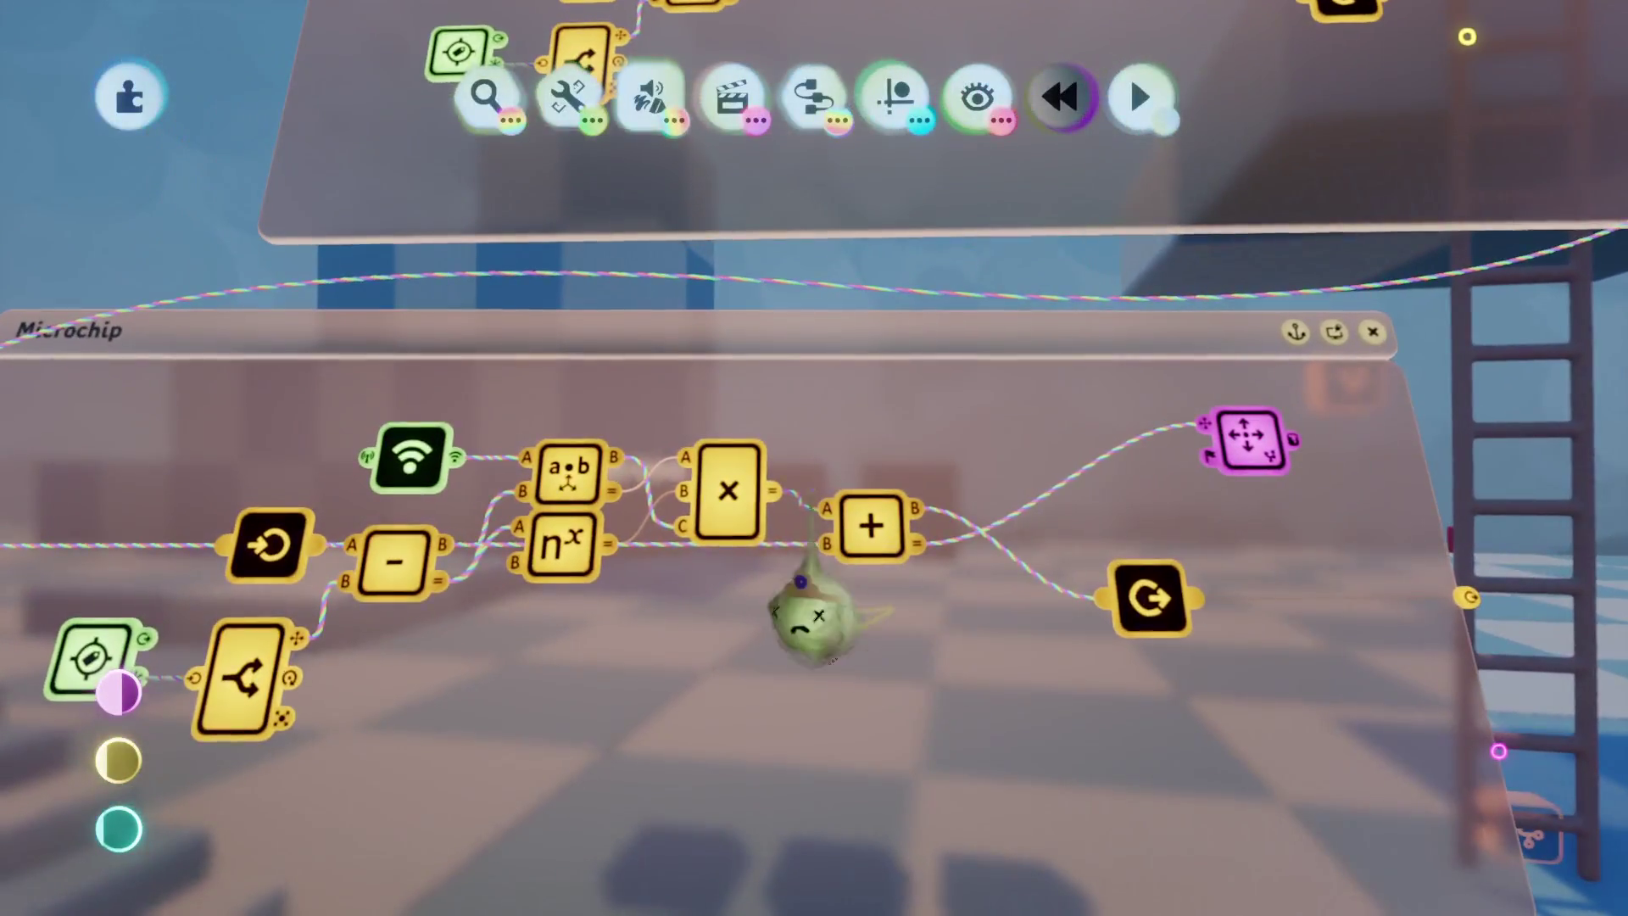
pyautogui.click(728, 509)
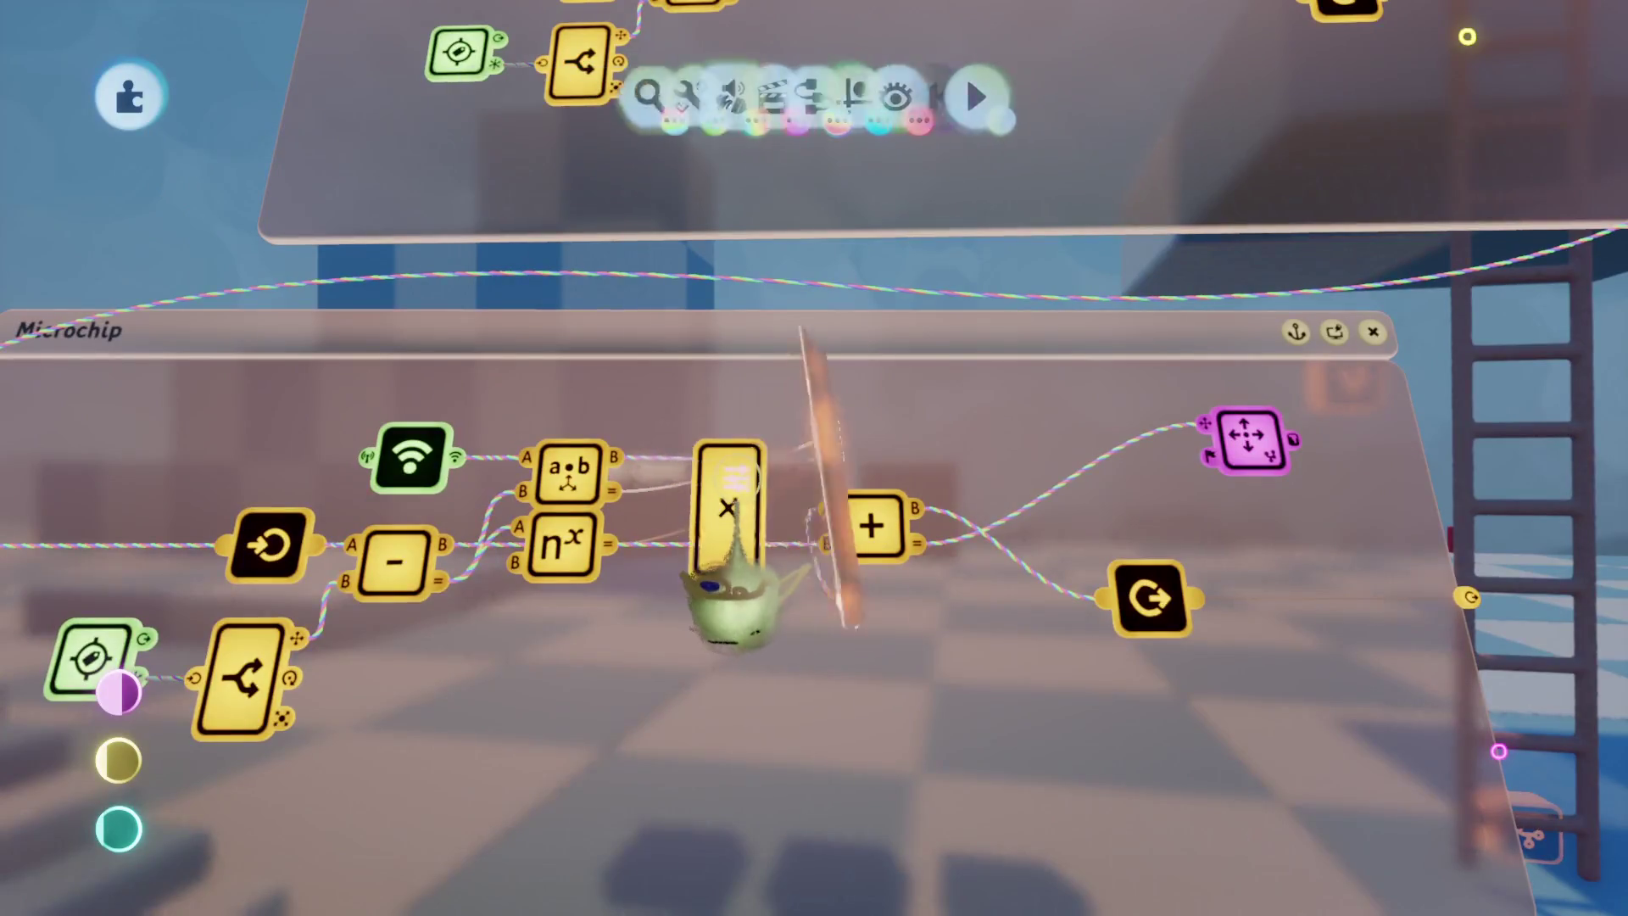
pyautogui.press('Escape')
pyautogui.scroll(5, 890, 551)
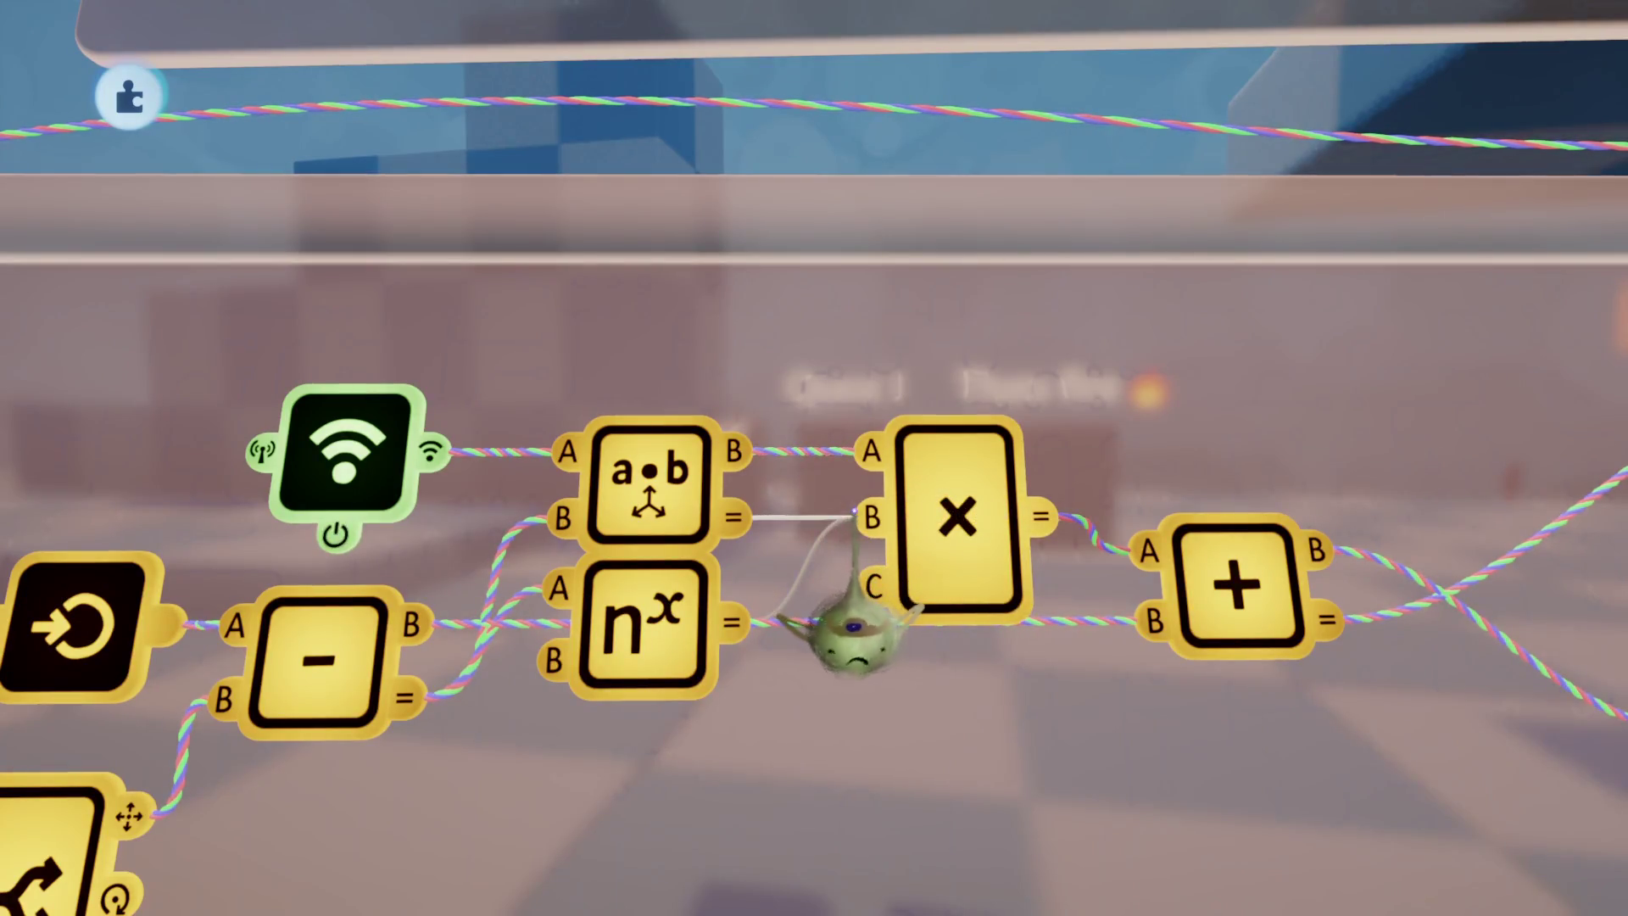
# Step: Wire the nˣ node's = output into the × node's C input, undoing the stray + node move
pyautogui.scroll(-5, 867, 585)
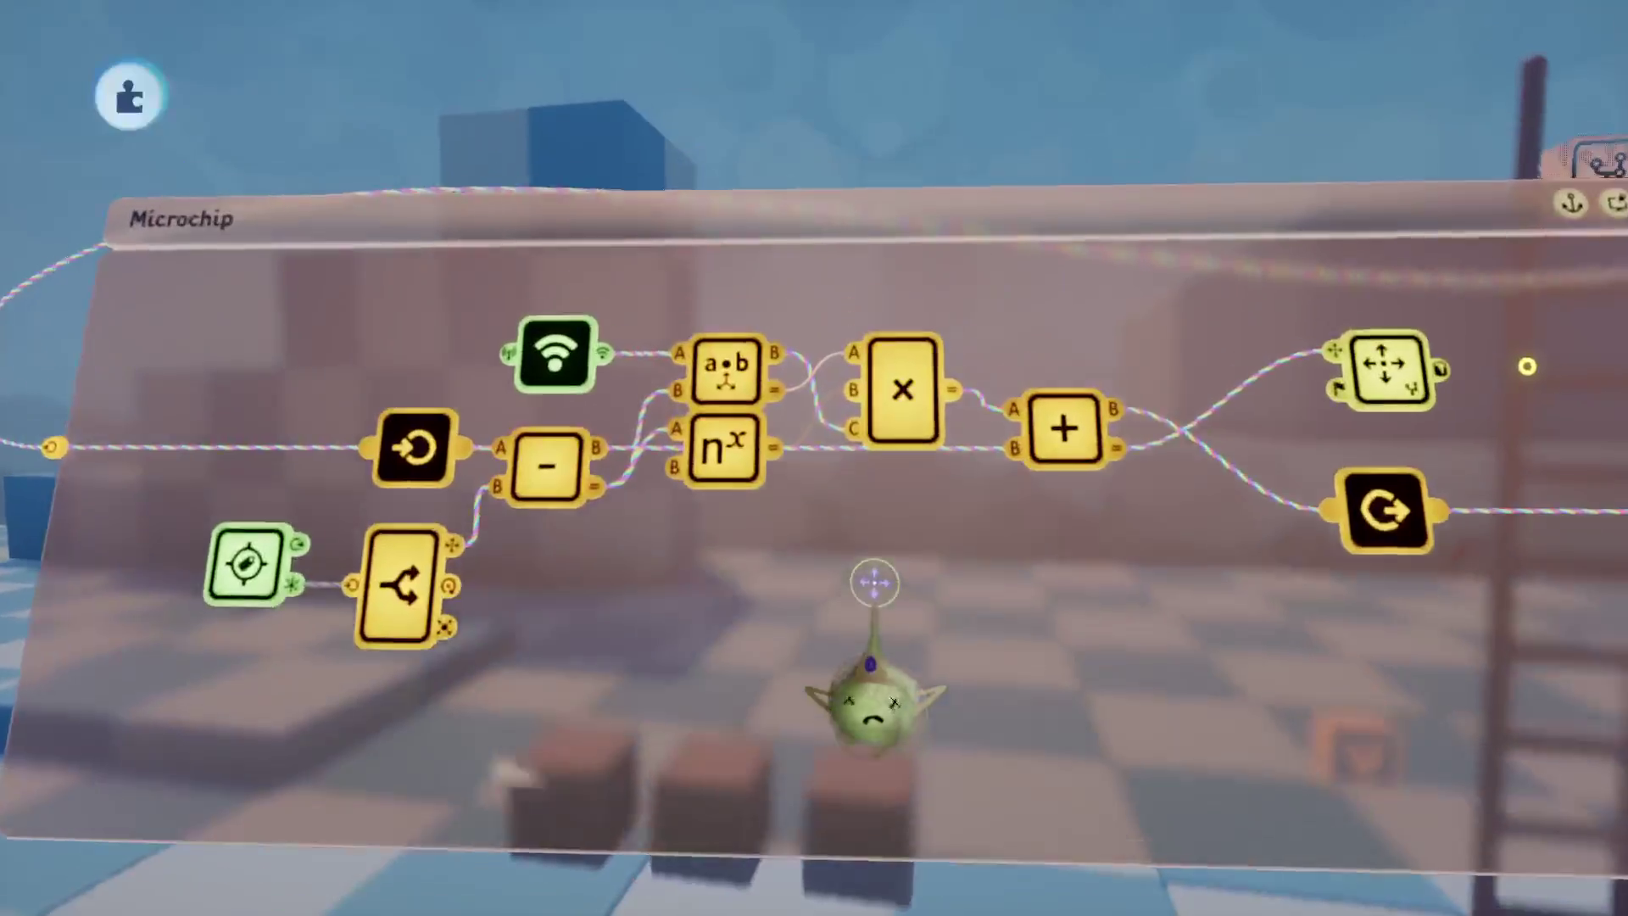
pyautogui.scroll(5, 872, 582)
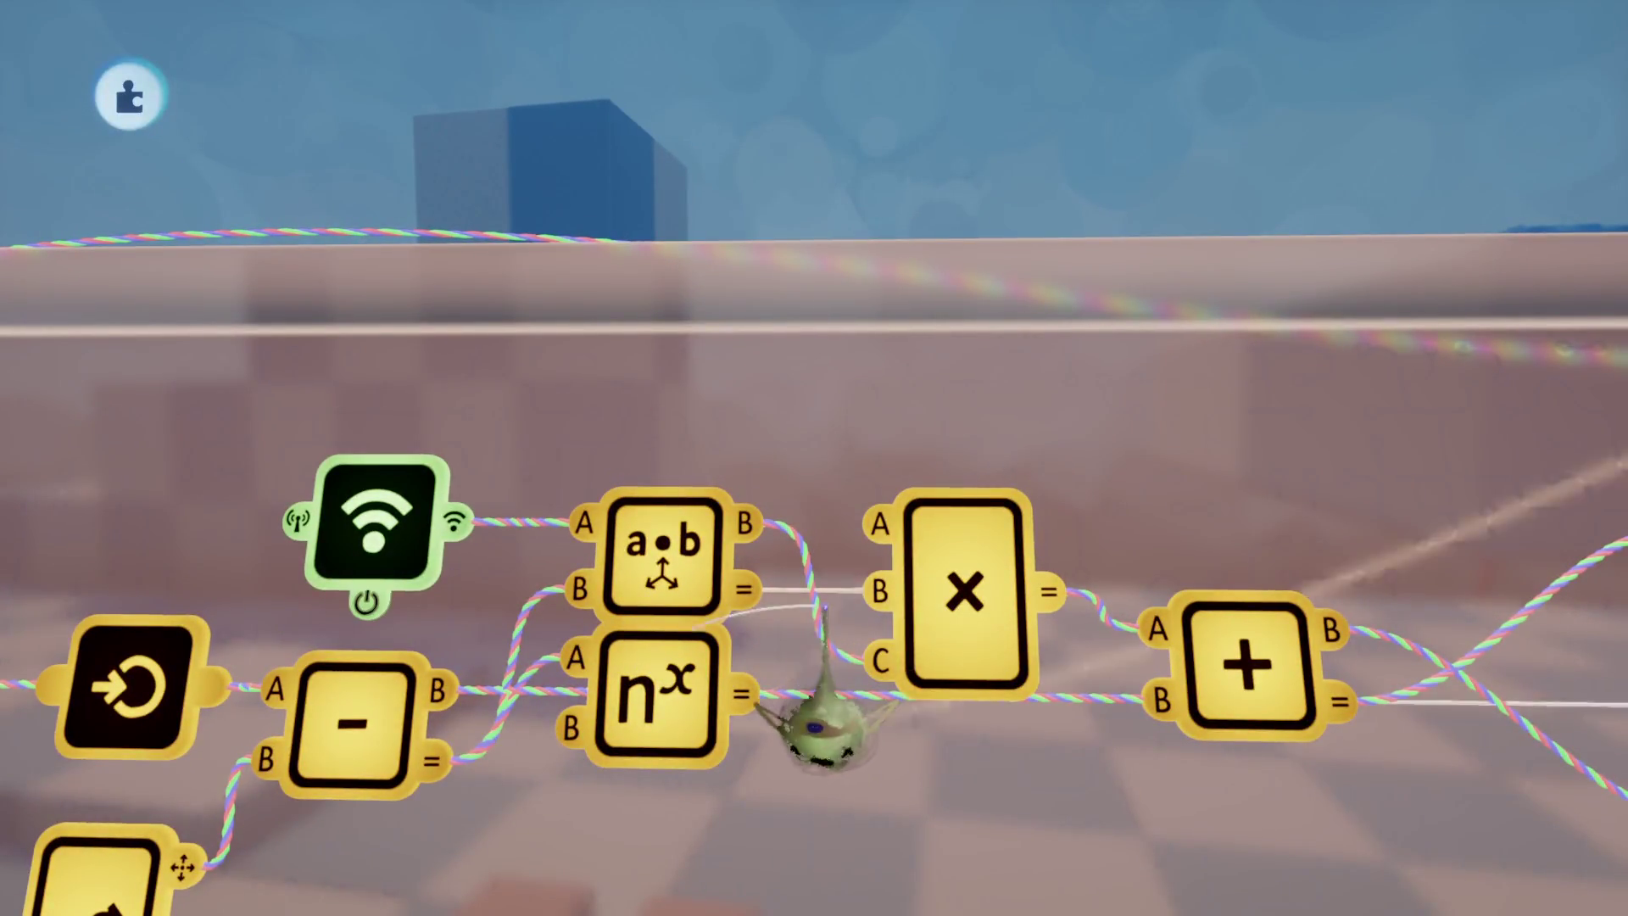
pyautogui.click(827, 654)
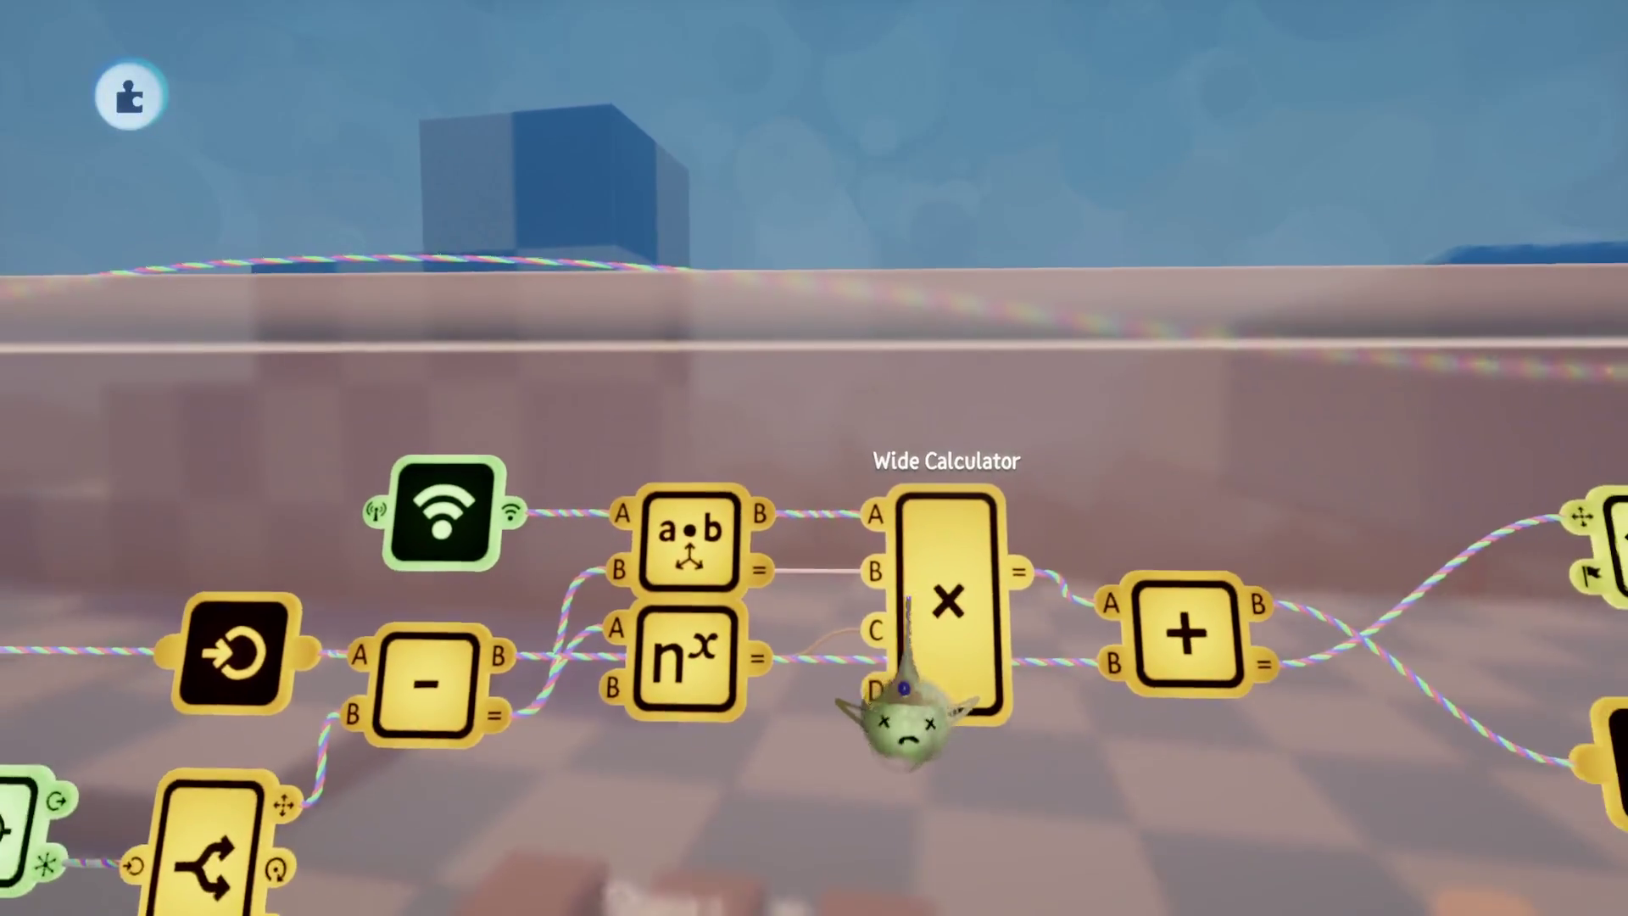
pyautogui.moveTo(976, 630); pyautogui.dragTo(980, 666)
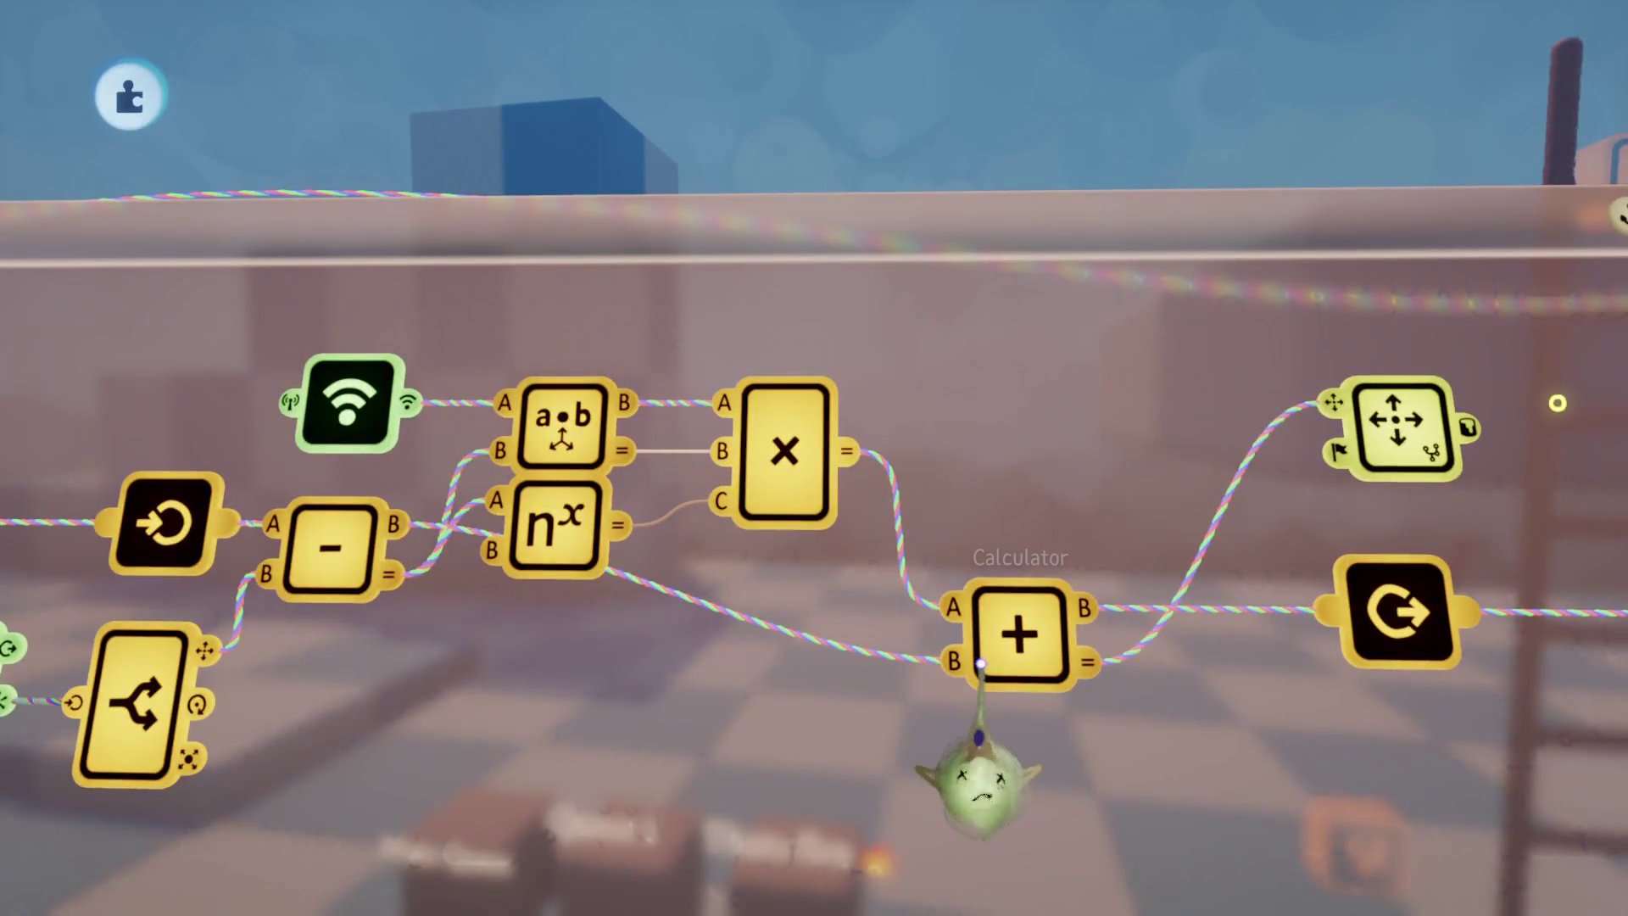
pyautogui.moveTo(979, 666); pyautogui.dragTo(982, 664)
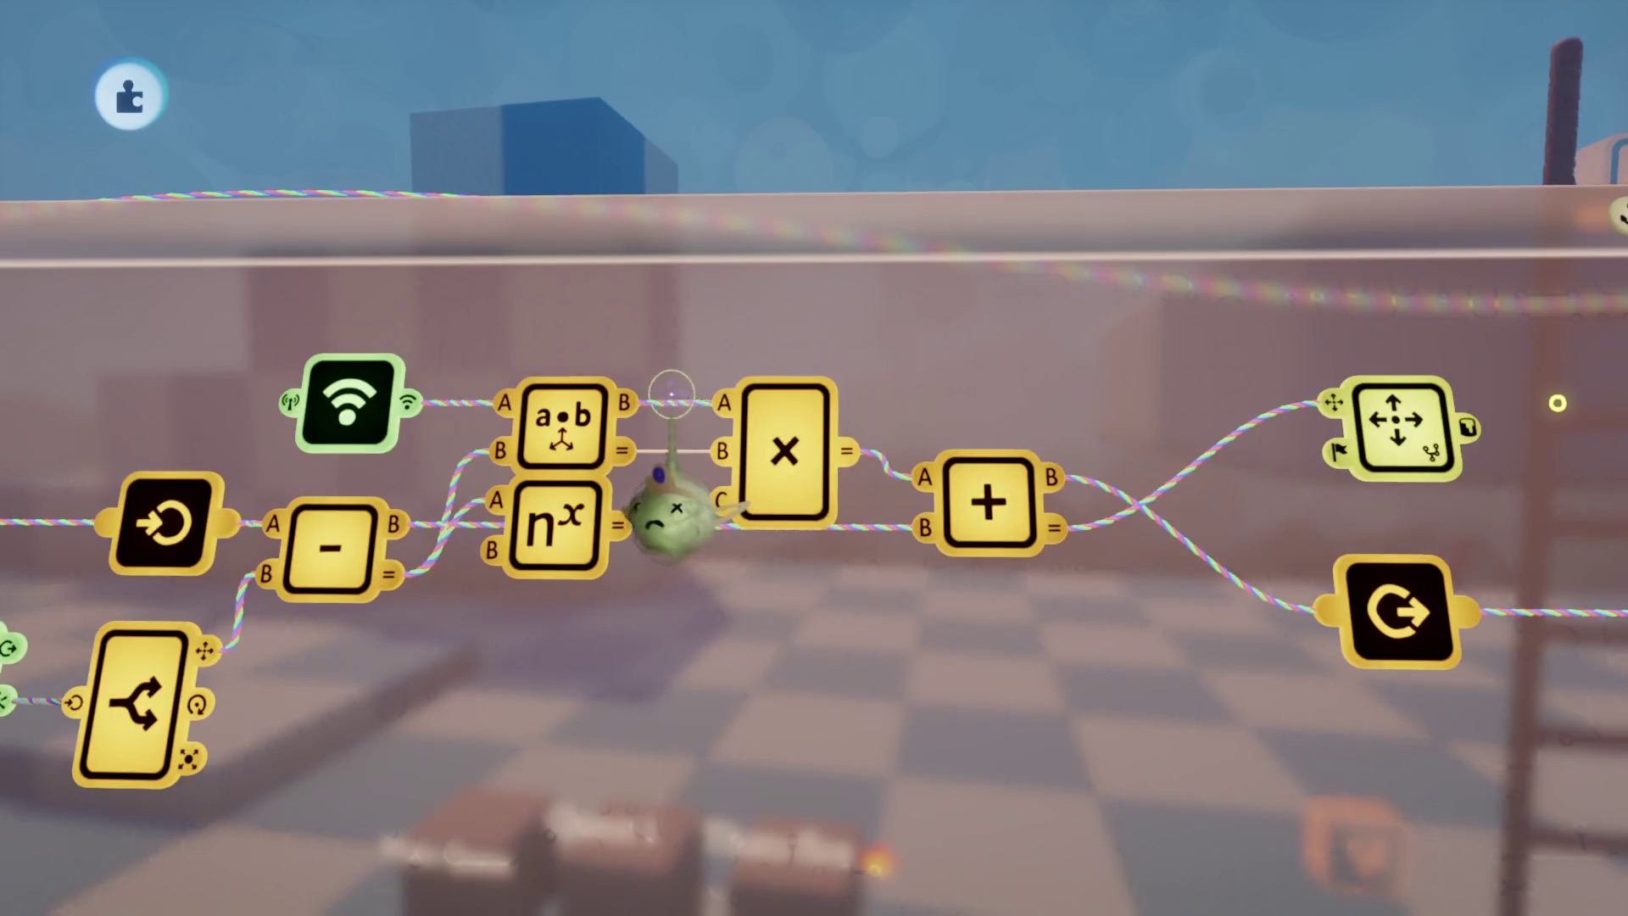
pyautogui.click(619, 525)
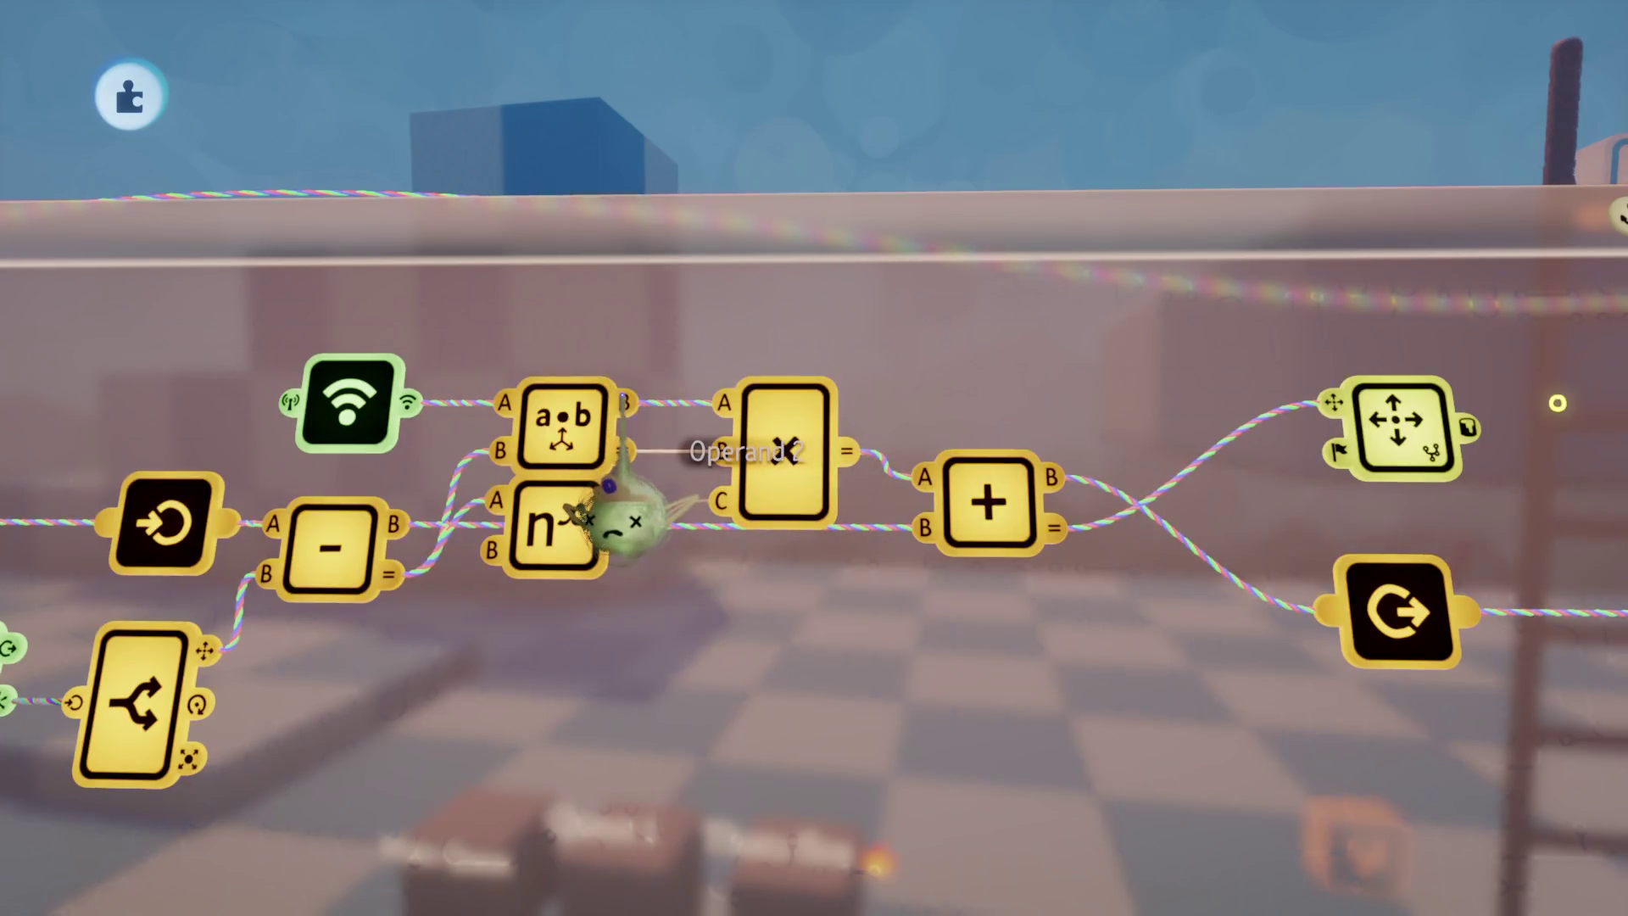
pyautogui.click(721, 501)
pyautogui.moveTo(992, 530); pyautogui.dragTo(998, 586)
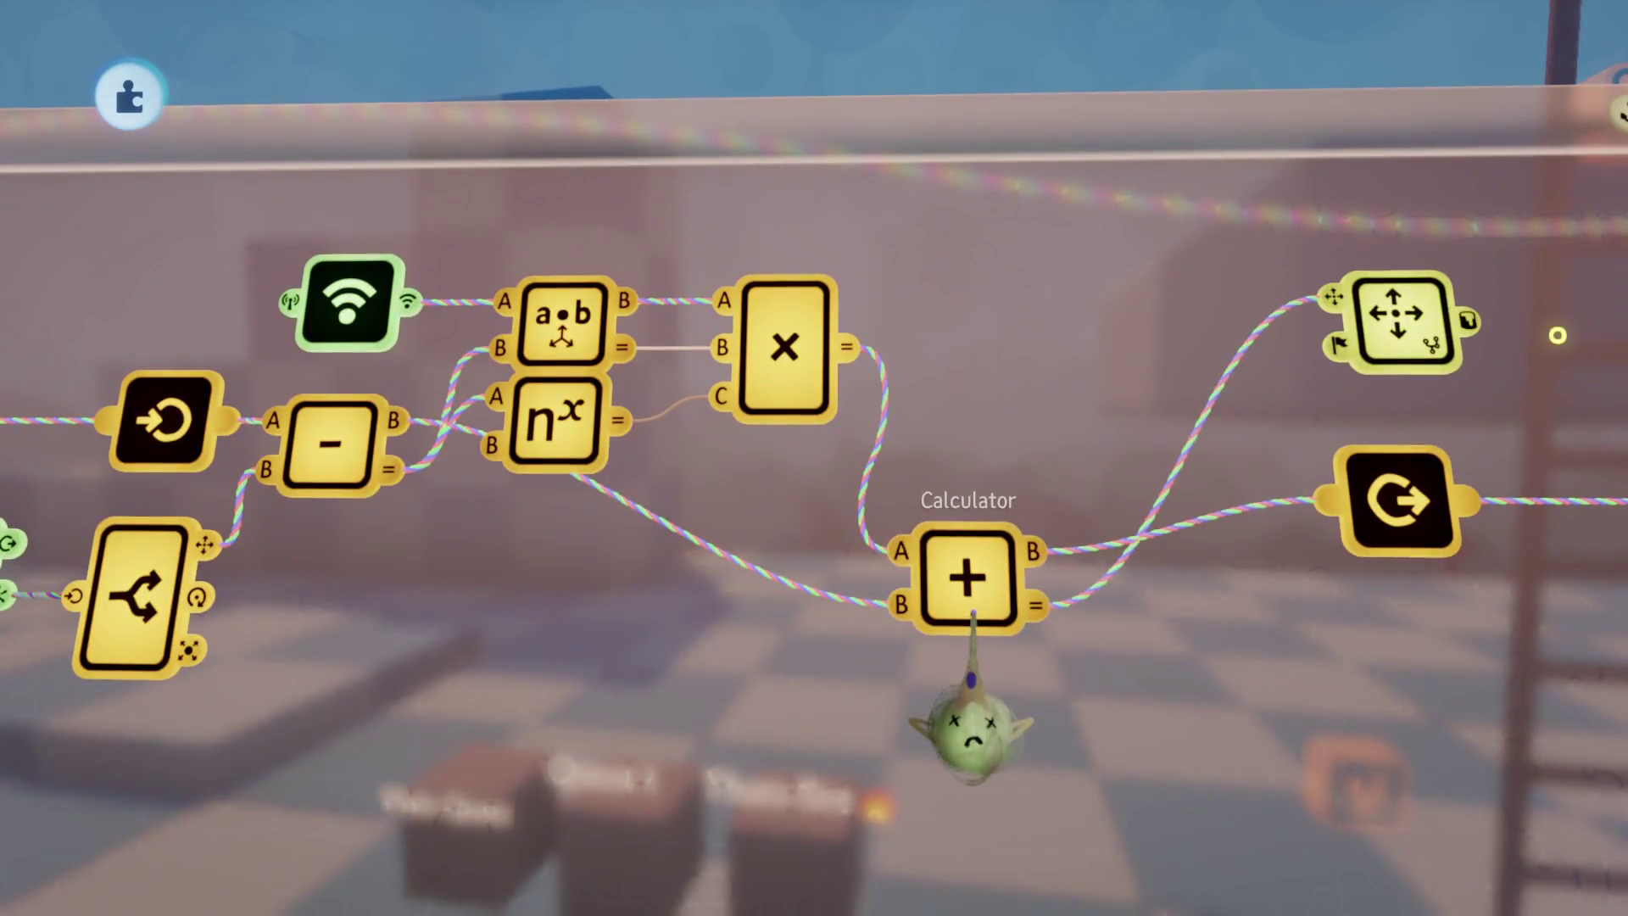
pyautogui.hotkey('ctrl', 'z')
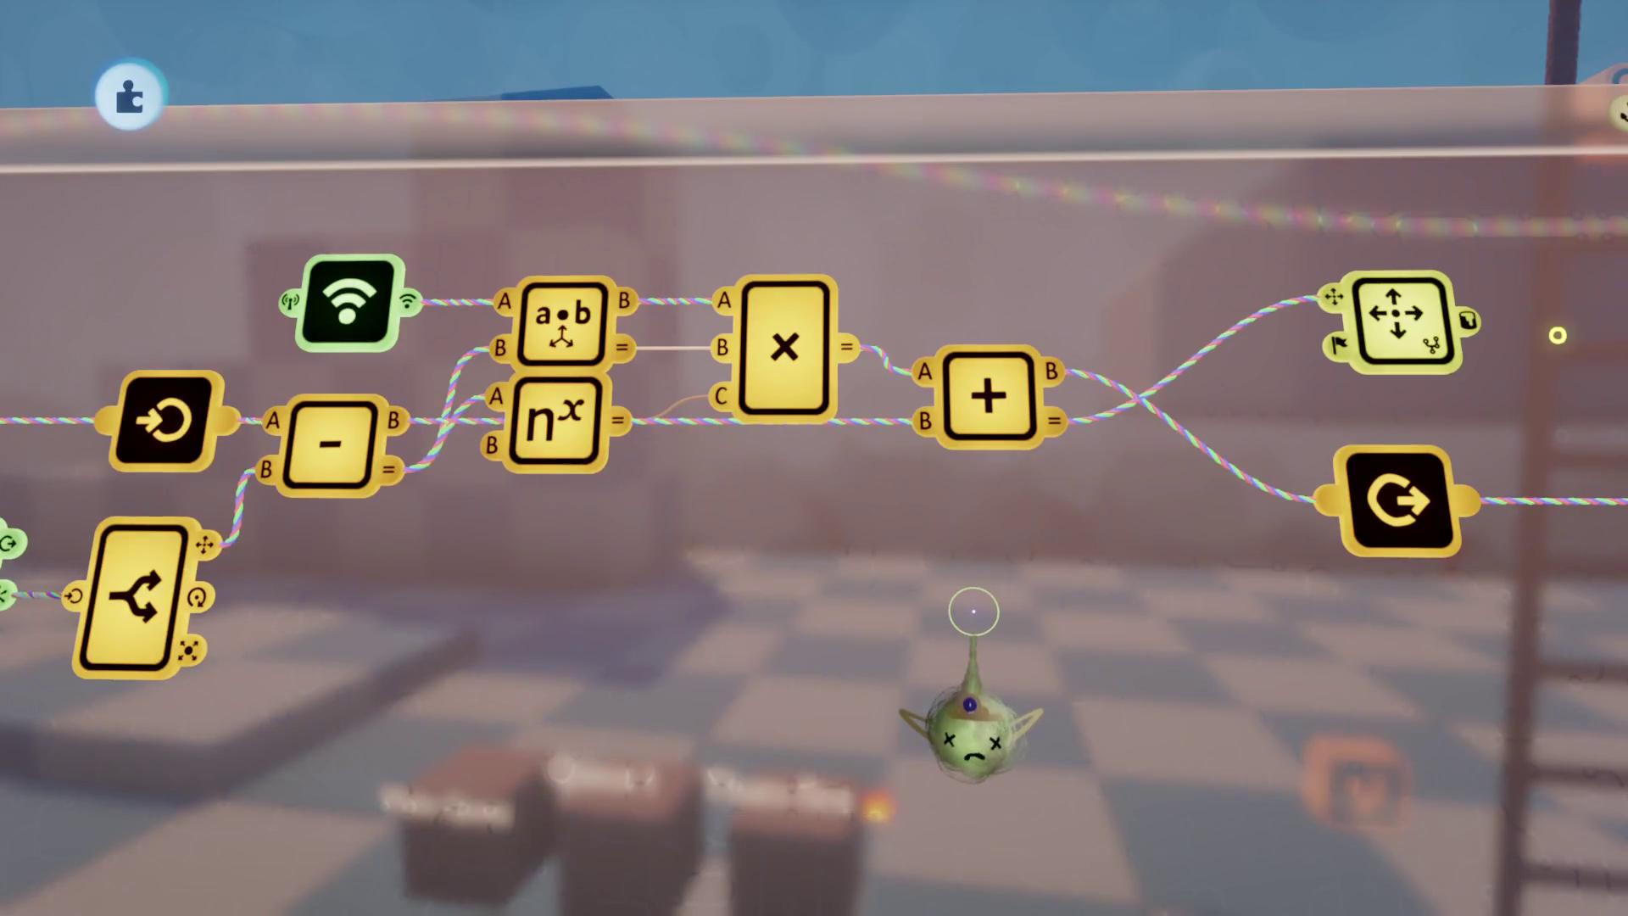
pyautogui.scroll(-5, 973, 611)
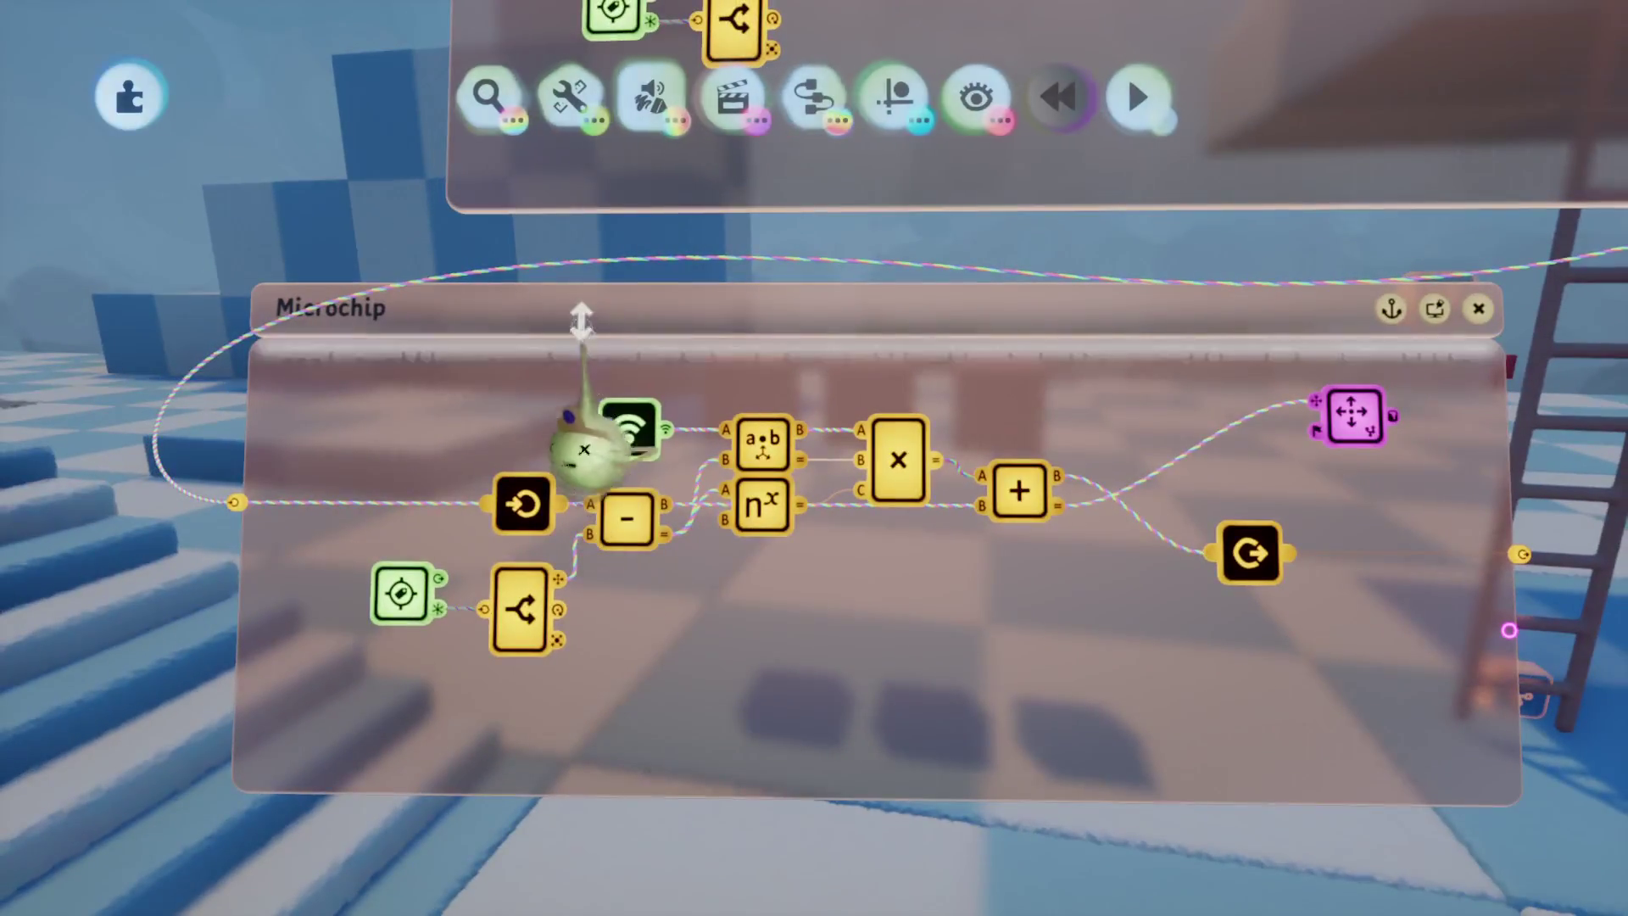
# Step: Open the 'Find something to stamp' browser via the Search/stamp tool
pyautogui.click(479, 93)
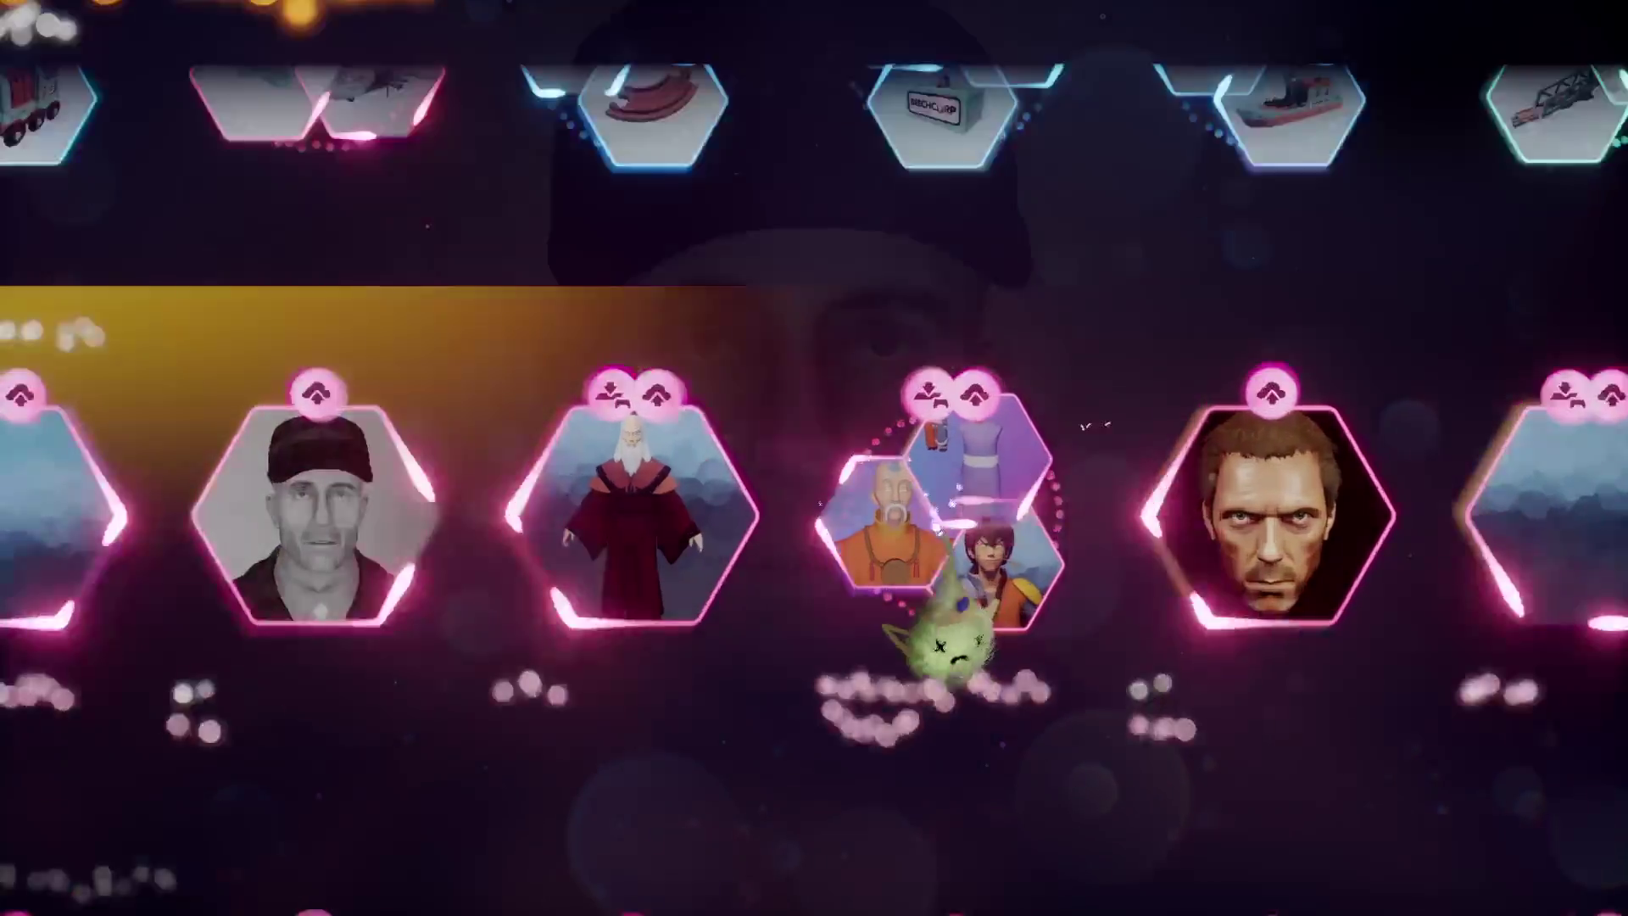
# Step: Open the '4 Seasons dudes and dudettes' collection tile in My Creations
pyautogui.click(971, 662)
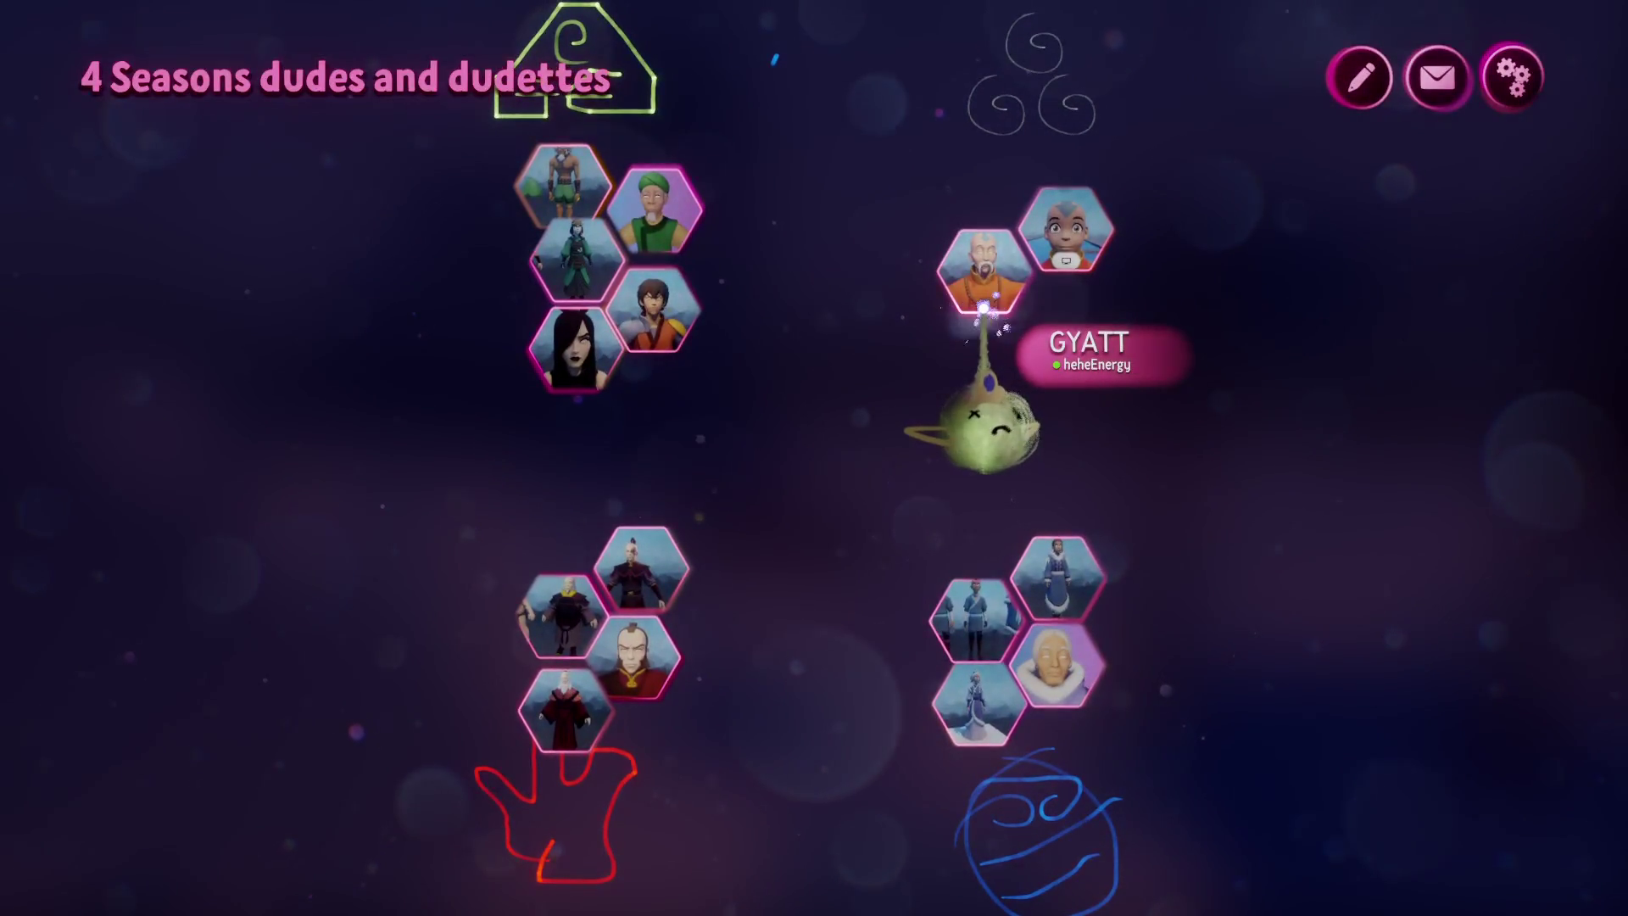
# Step: Try stamping the monk and a dark-clad puppet, removing each one afterwards
pyautogui.click(984, 307)
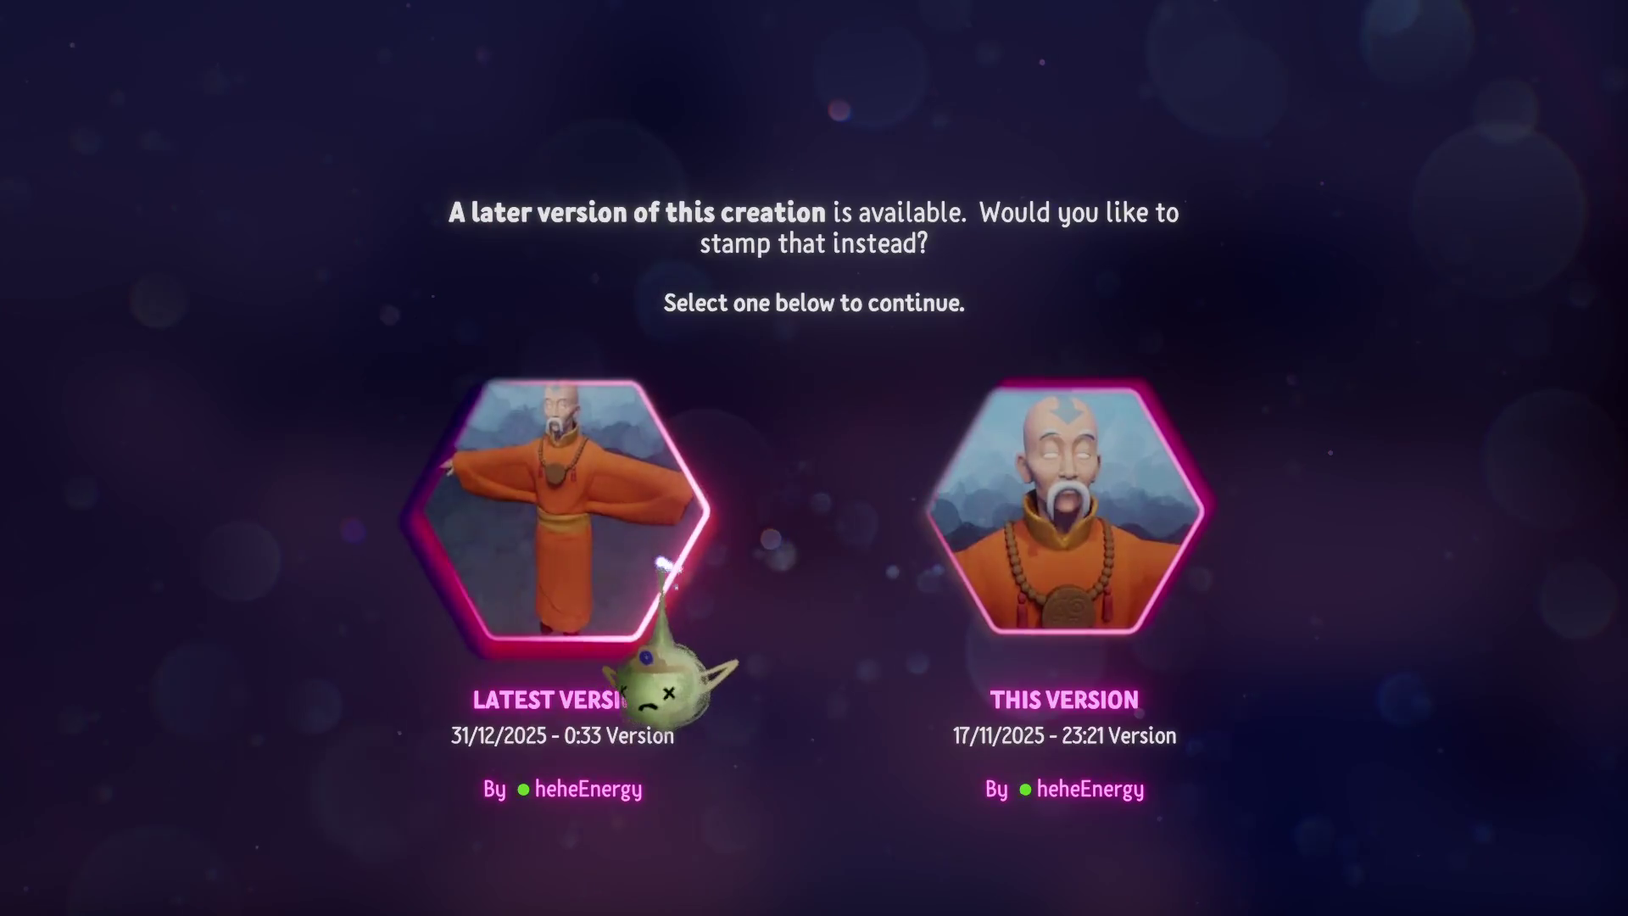
pyautogui.click(664, 564)
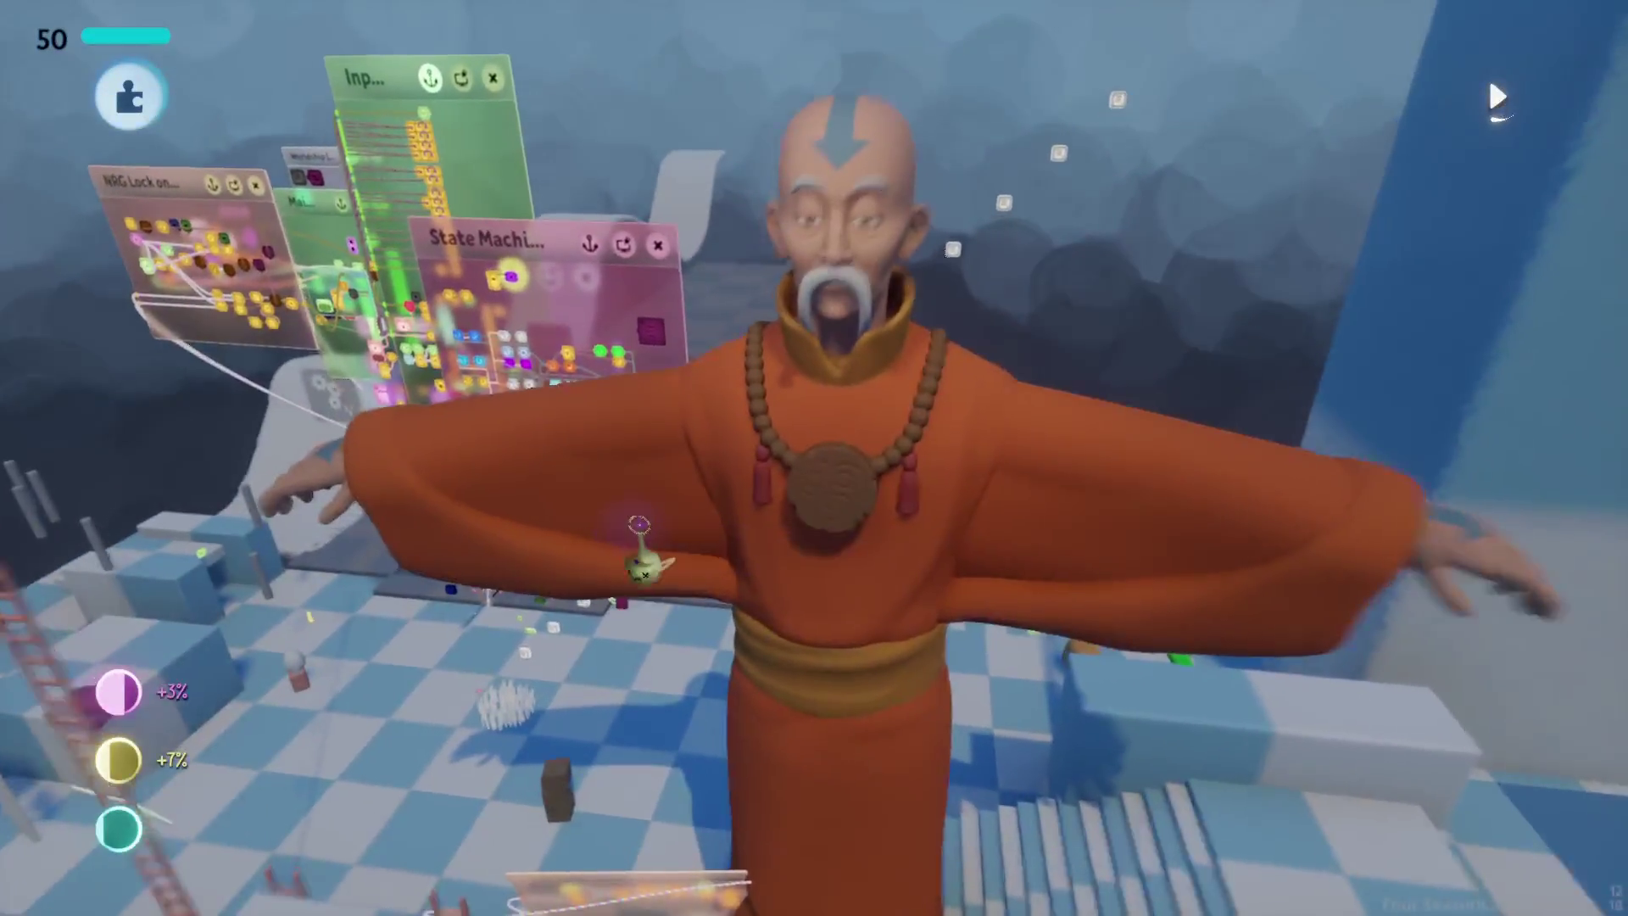
pyautogui.press('Escape')
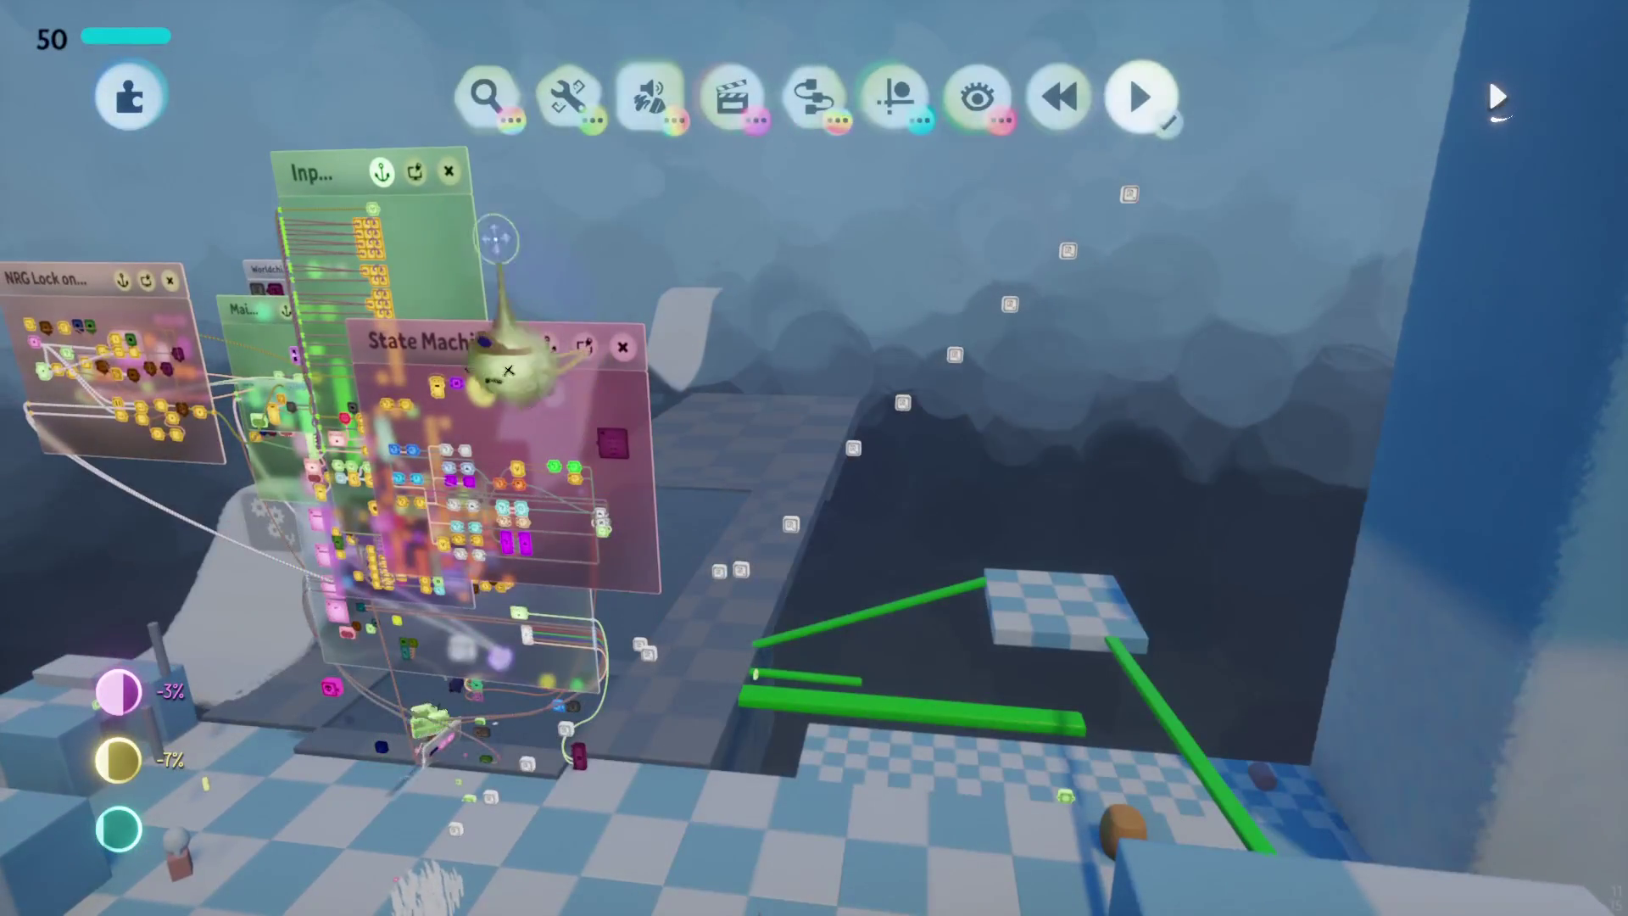
pyautogui.press('Escape')
pyautogui.press('Escape')
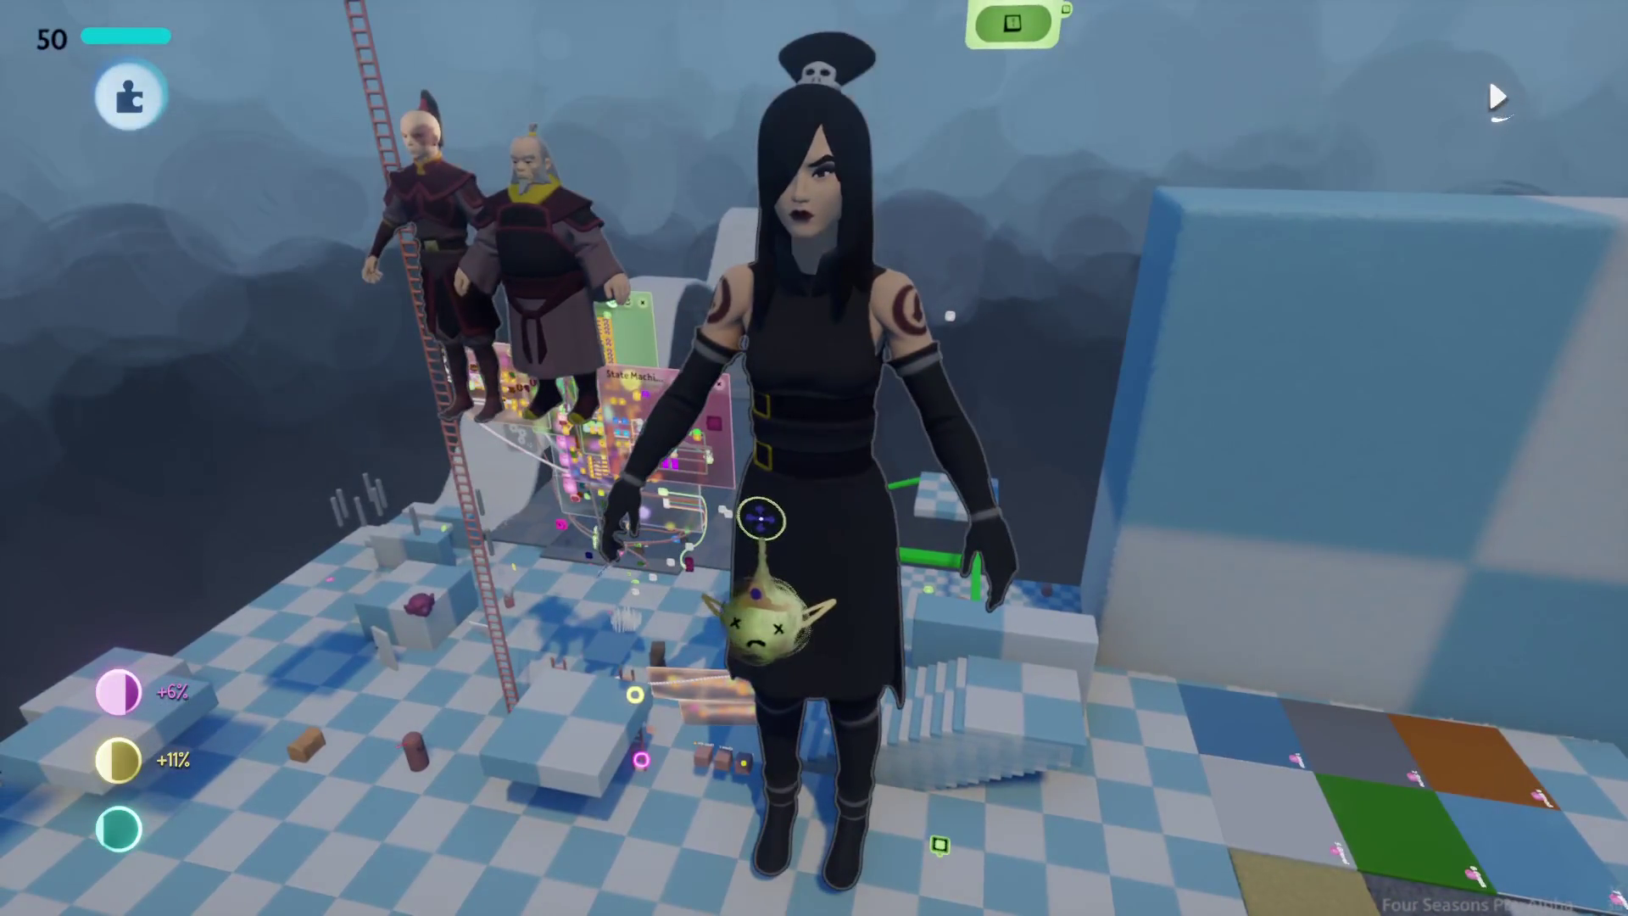
pyautogui.press('Escape')
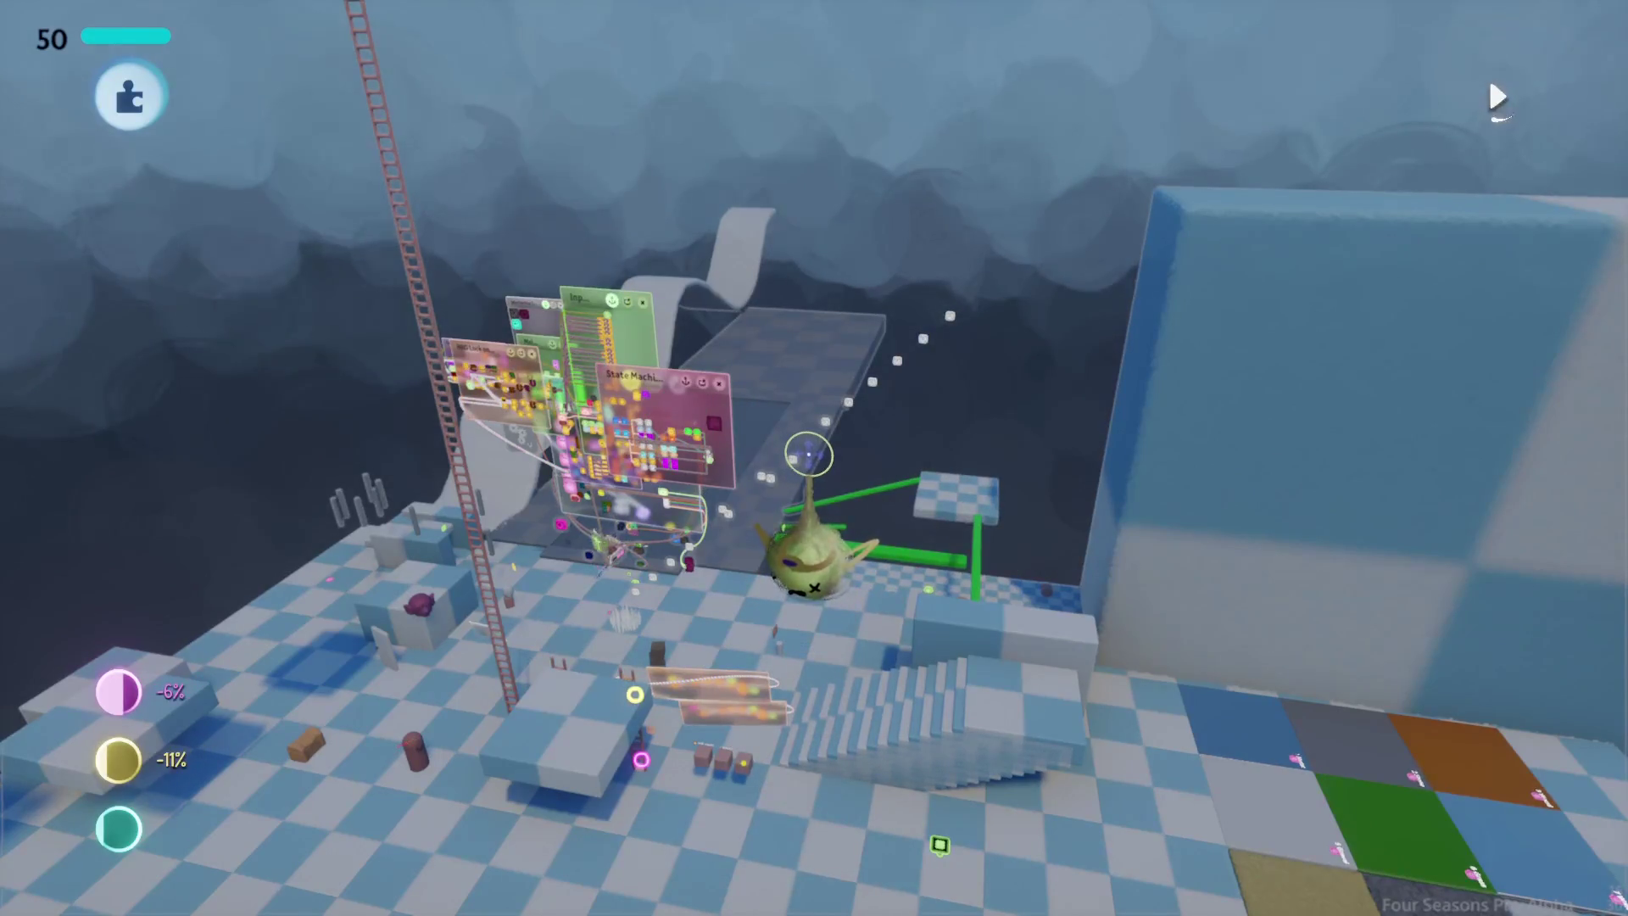
pyautogui.press('Escape')
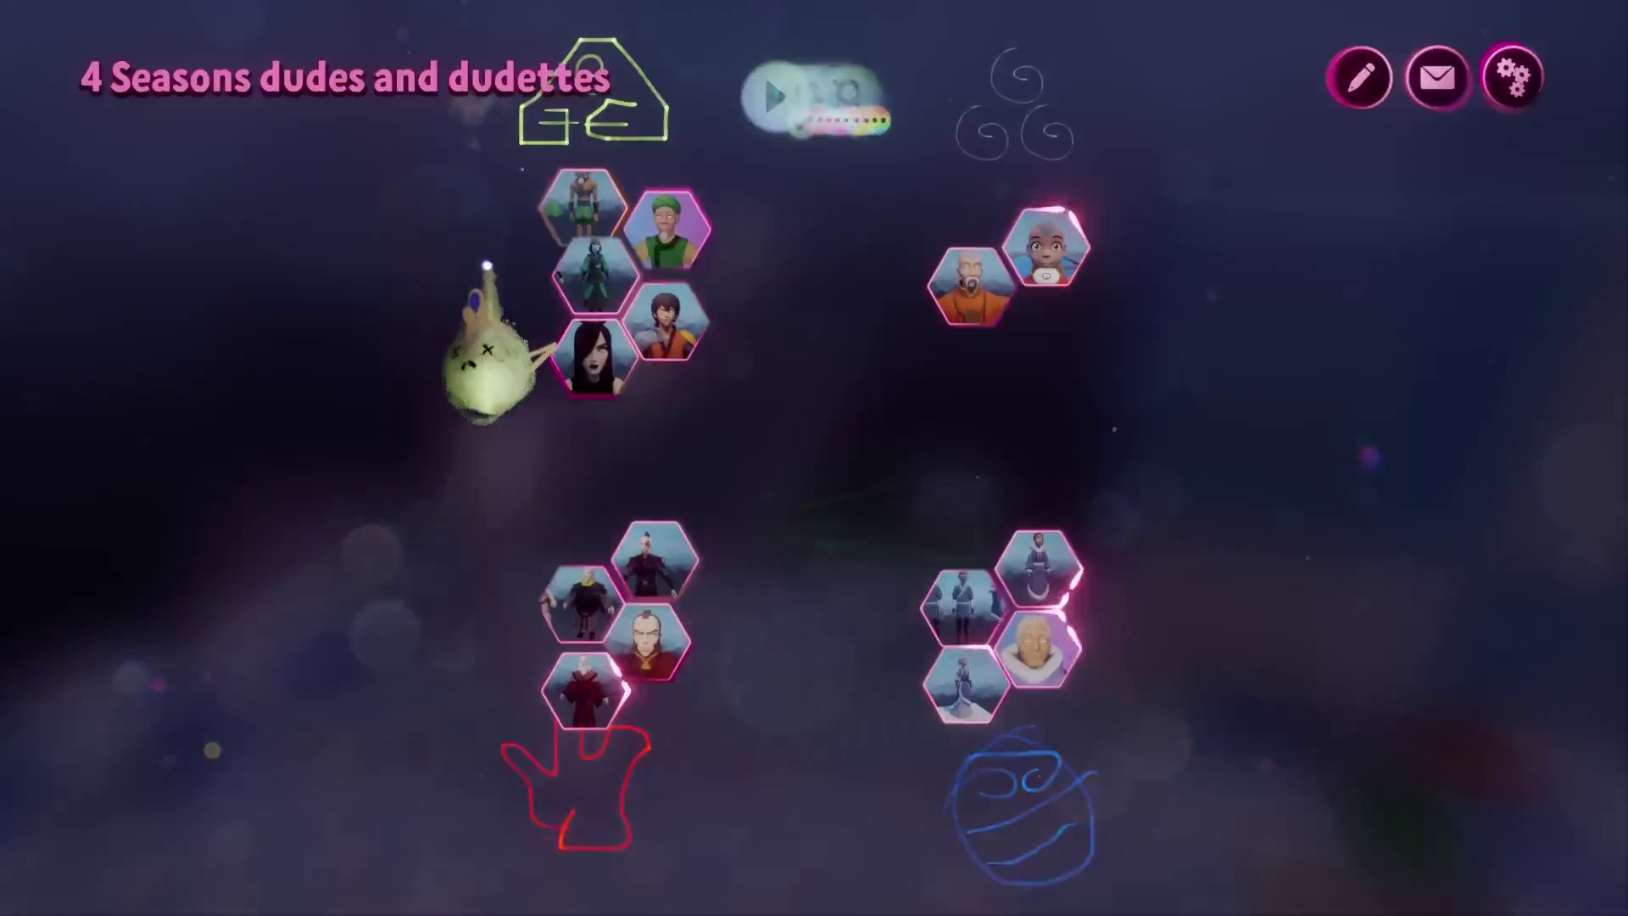
# Step: Stamp the Zuko puppet into the level and scroll through the character collection
pyautogui.click(657, 547)
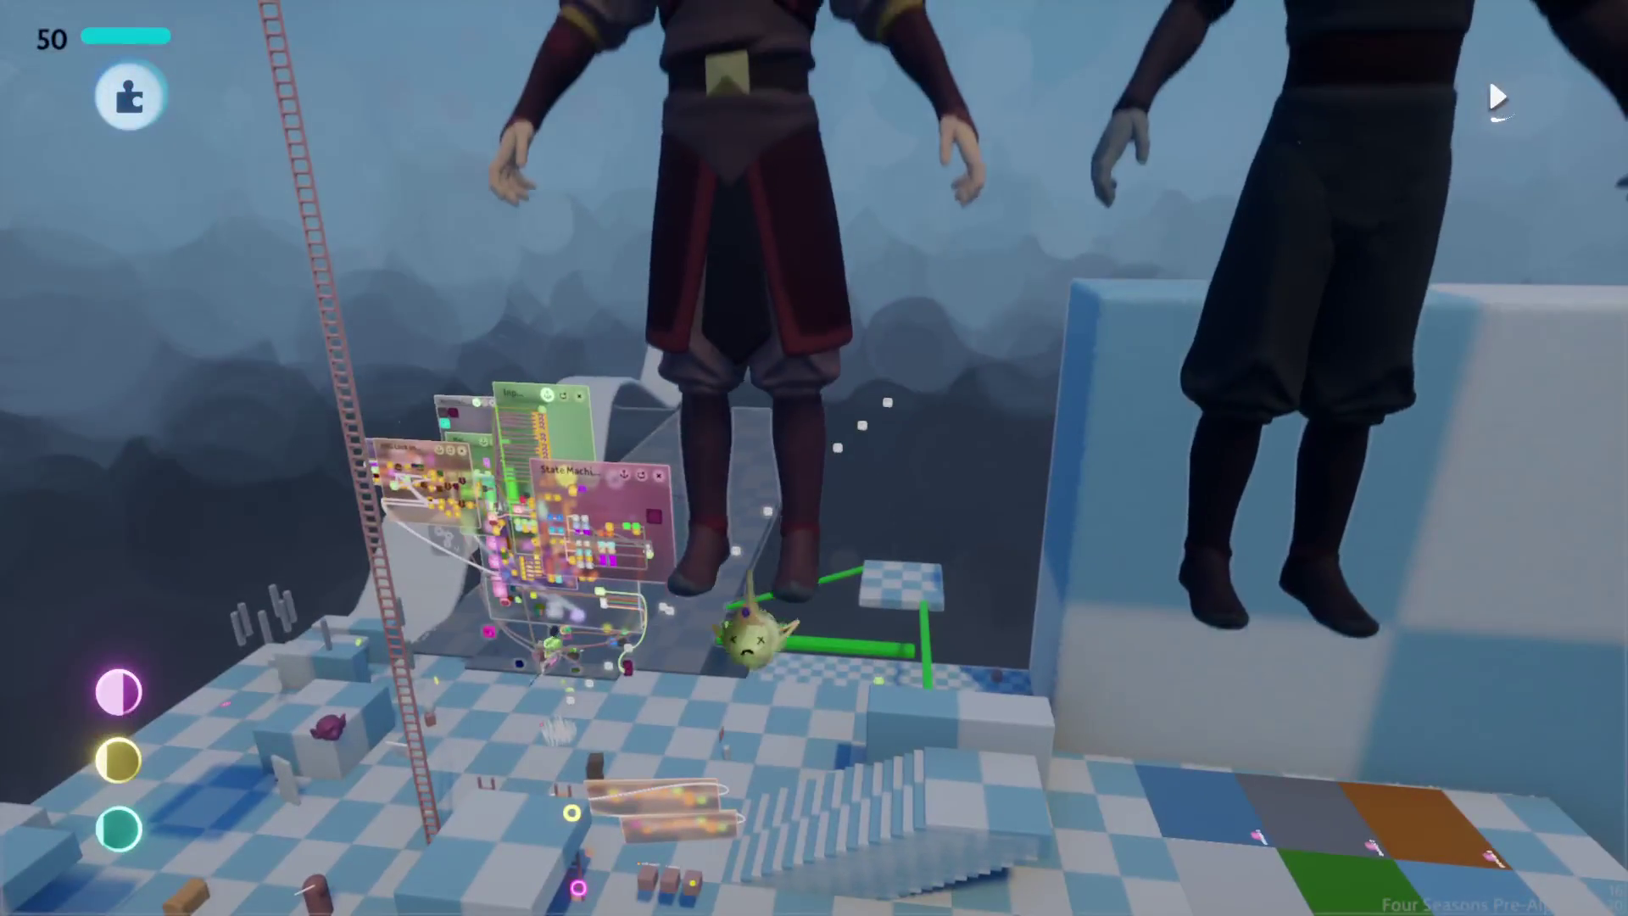
pyautogui.scroll(5, 751, 561)
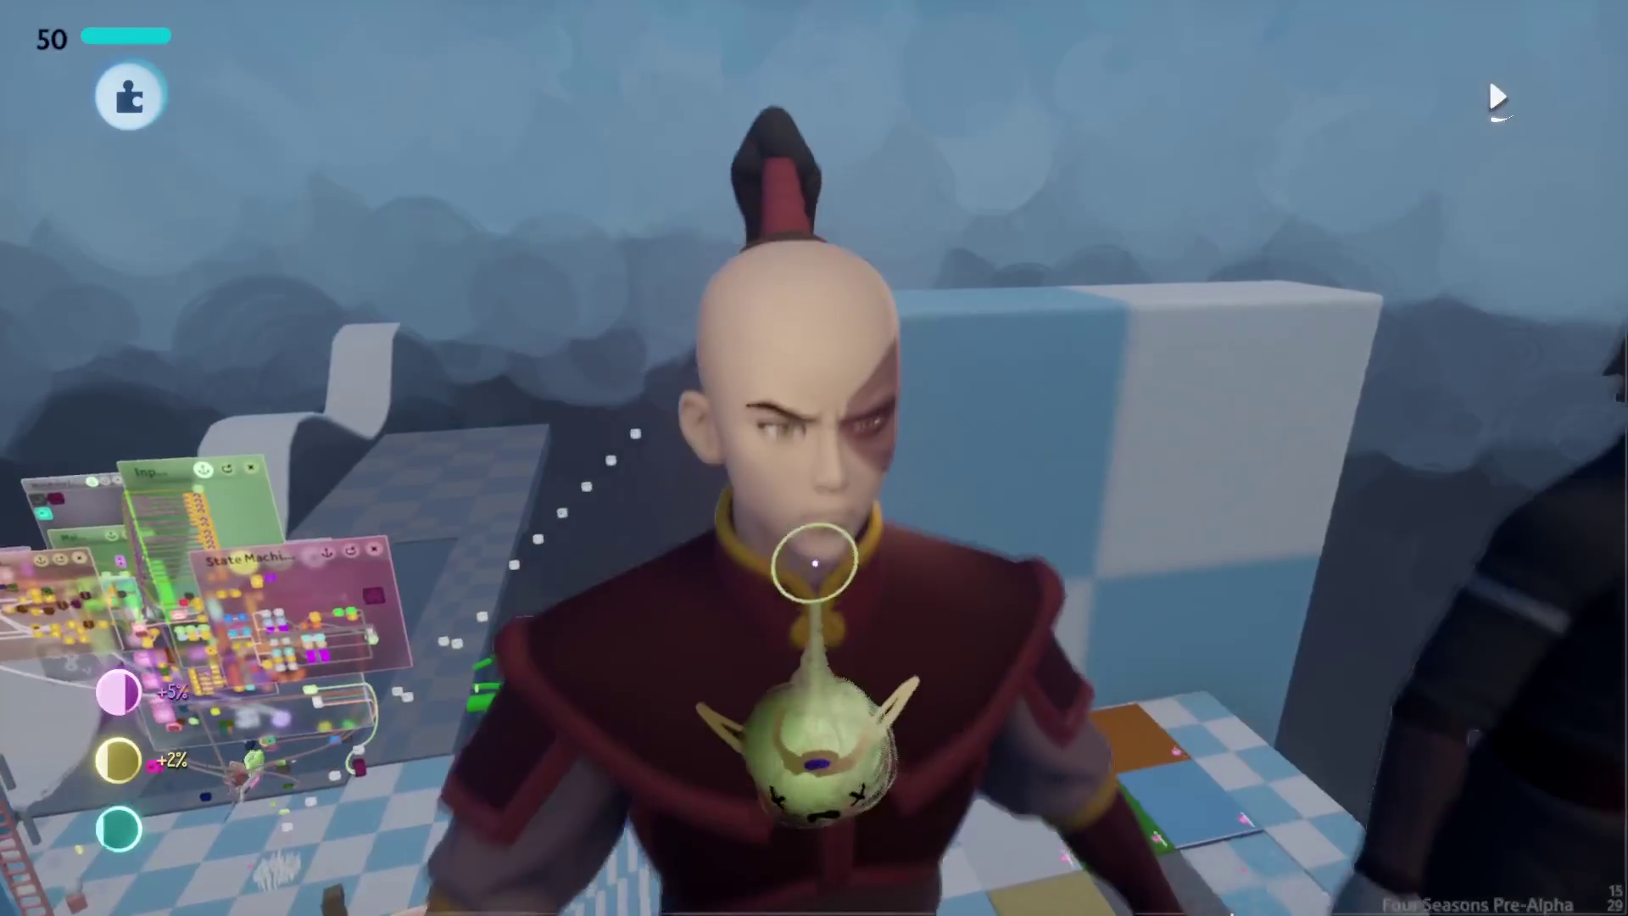
pyautogui.scroll(-5, 846, 703)
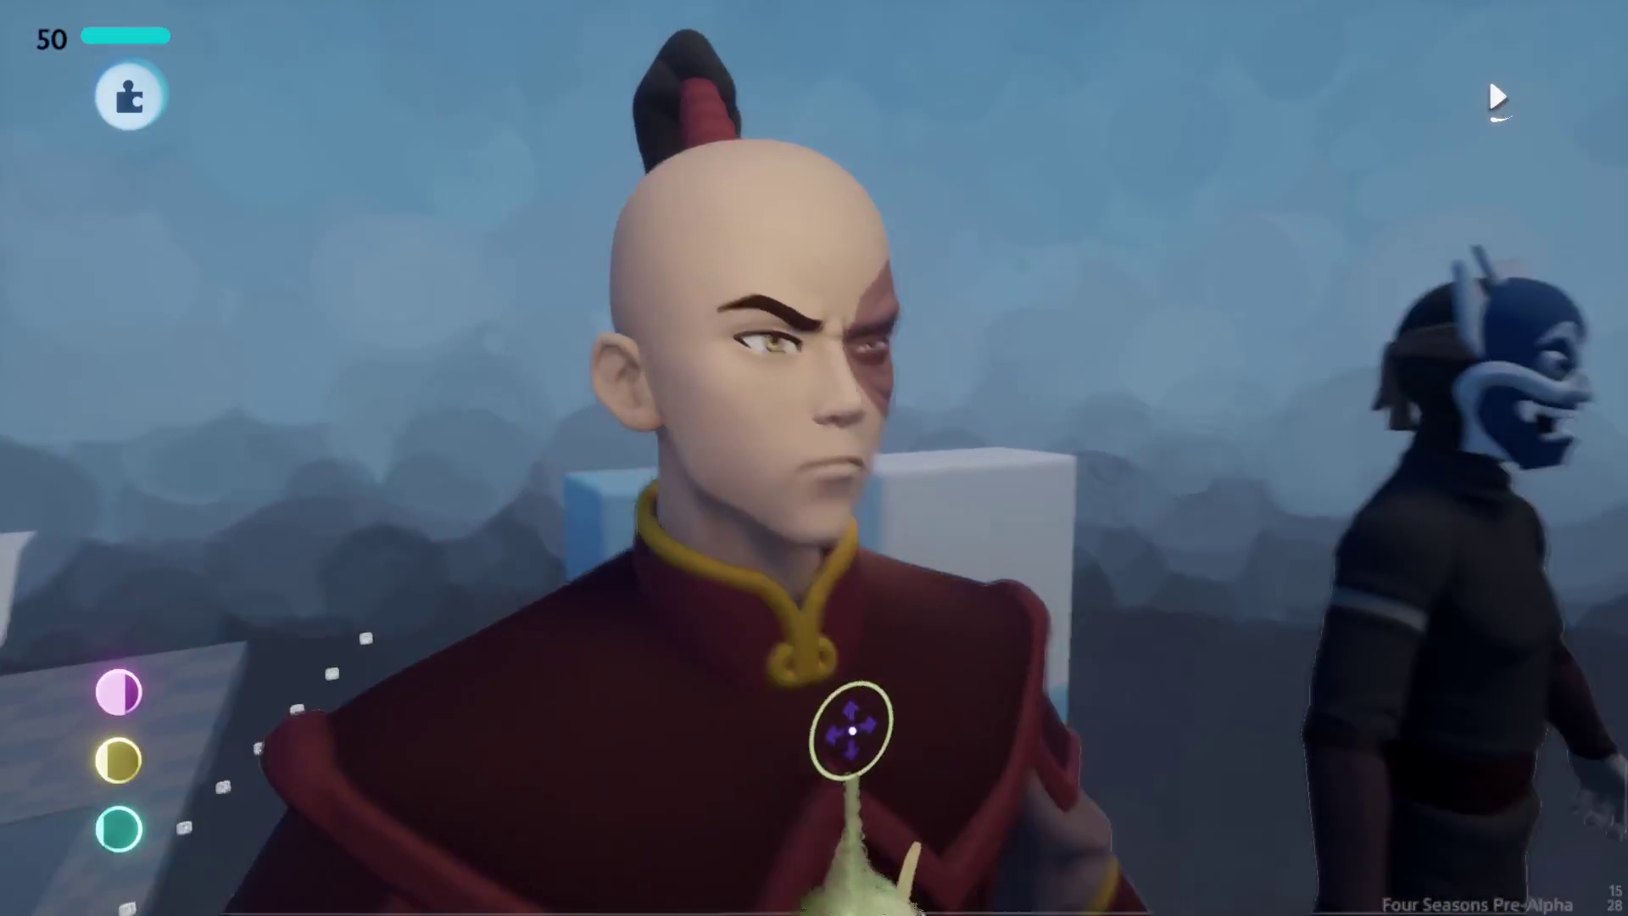
pyautogui.scroll(-5, 892, 738)
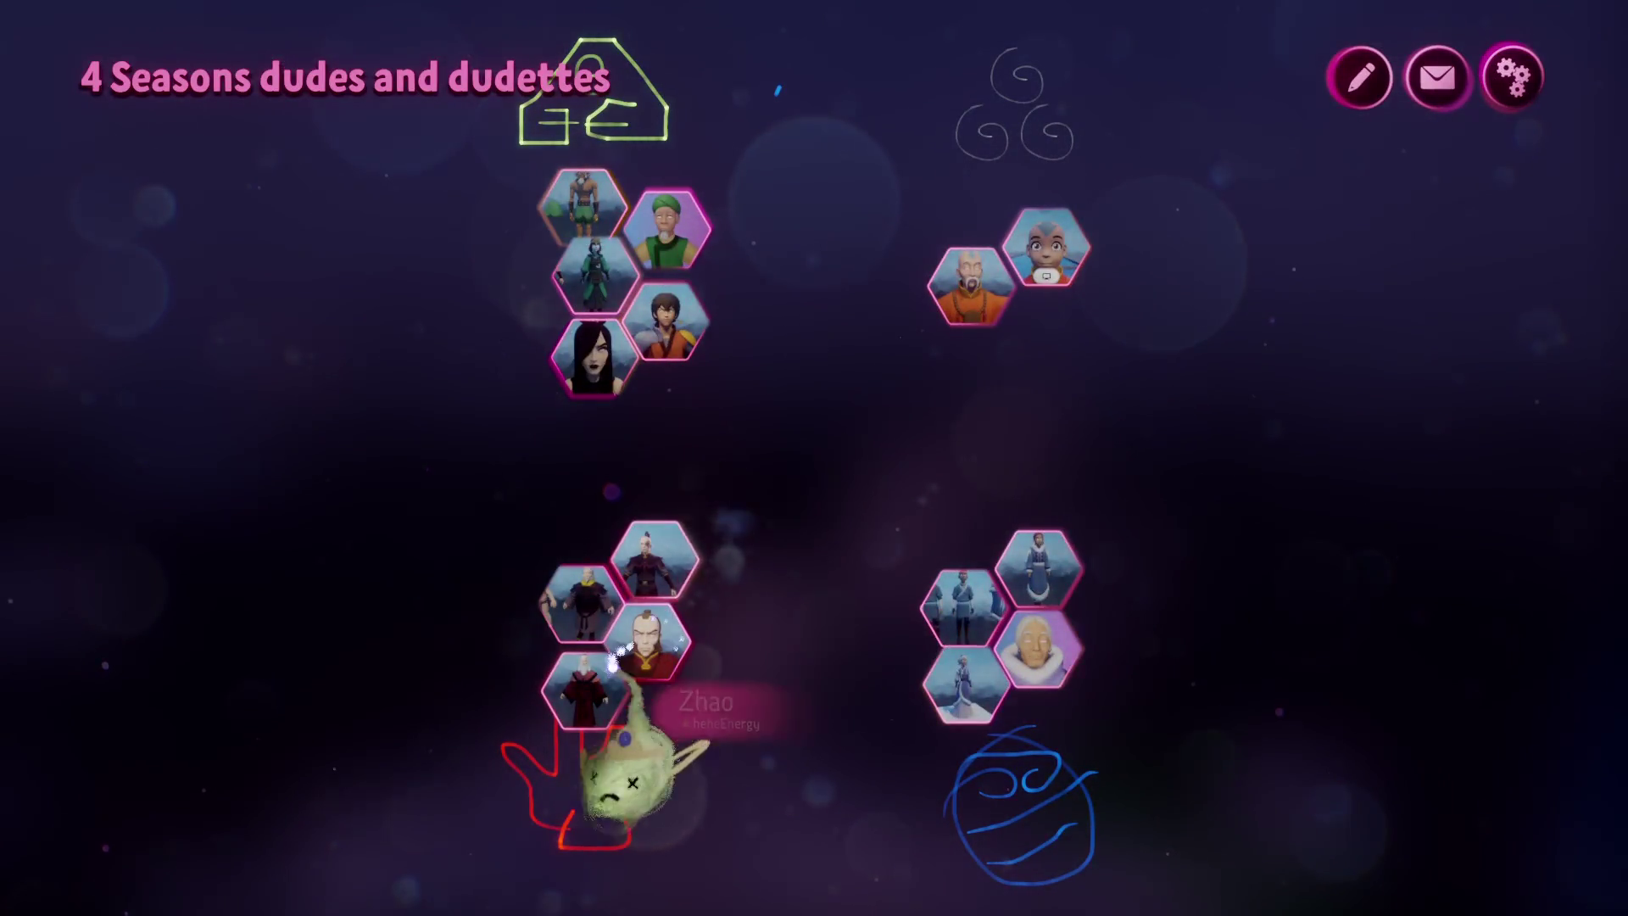
# Step: Stamp the latest version of the Iroh puppet and set him down in the scene
pyautogui.click(612, 670)
pyautogui.click(575, 531)
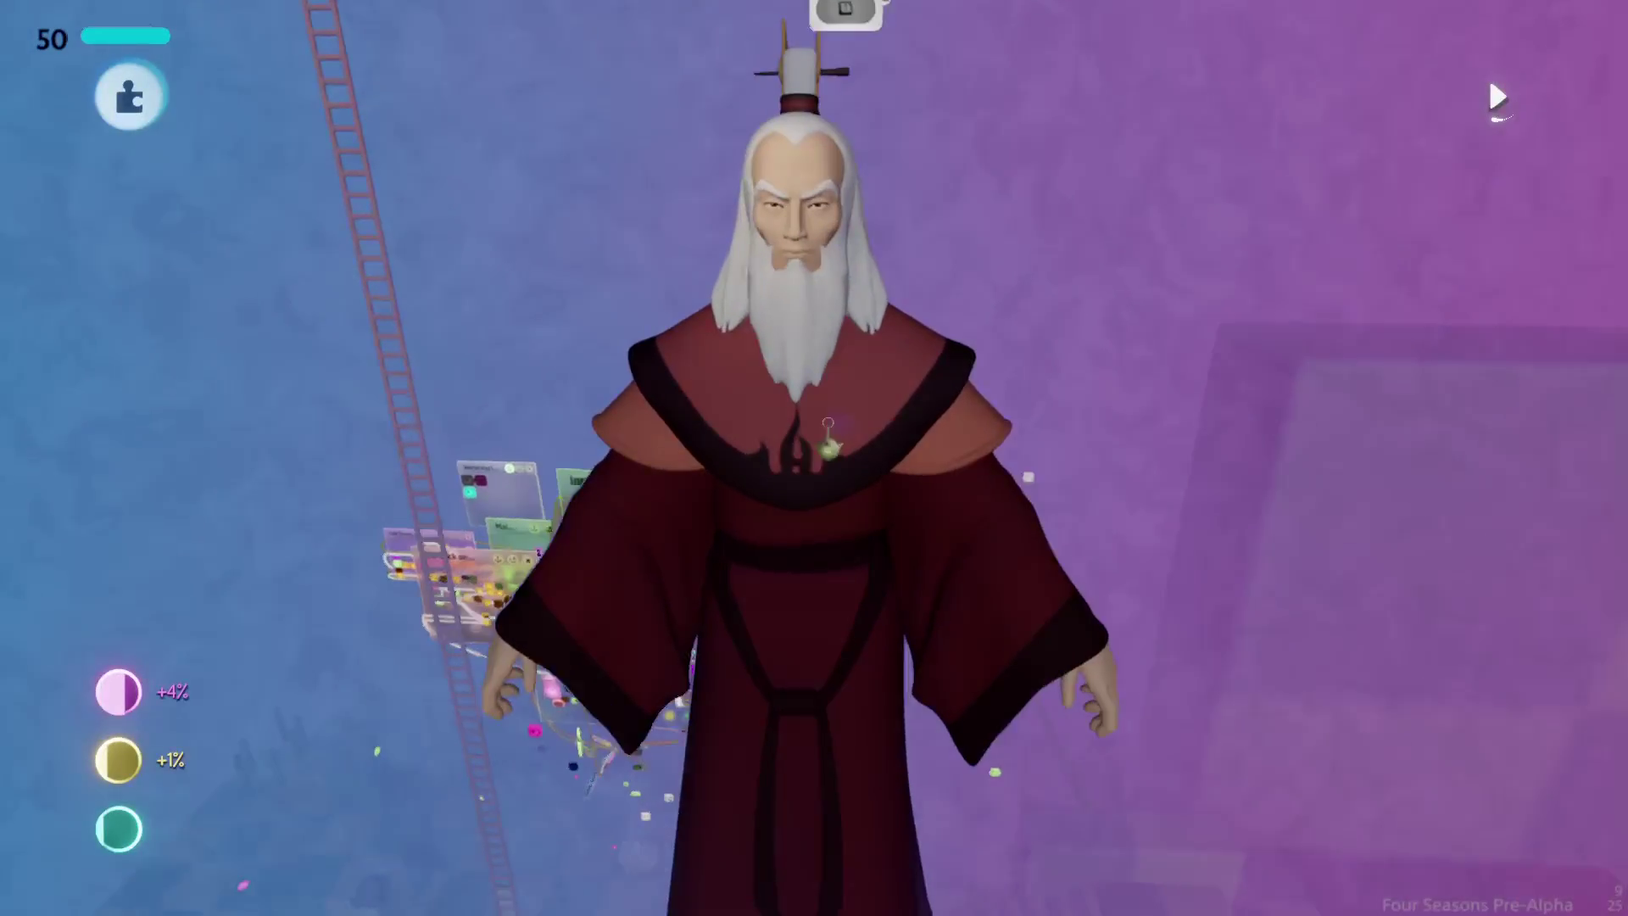
pyautogui.click(827, 465)
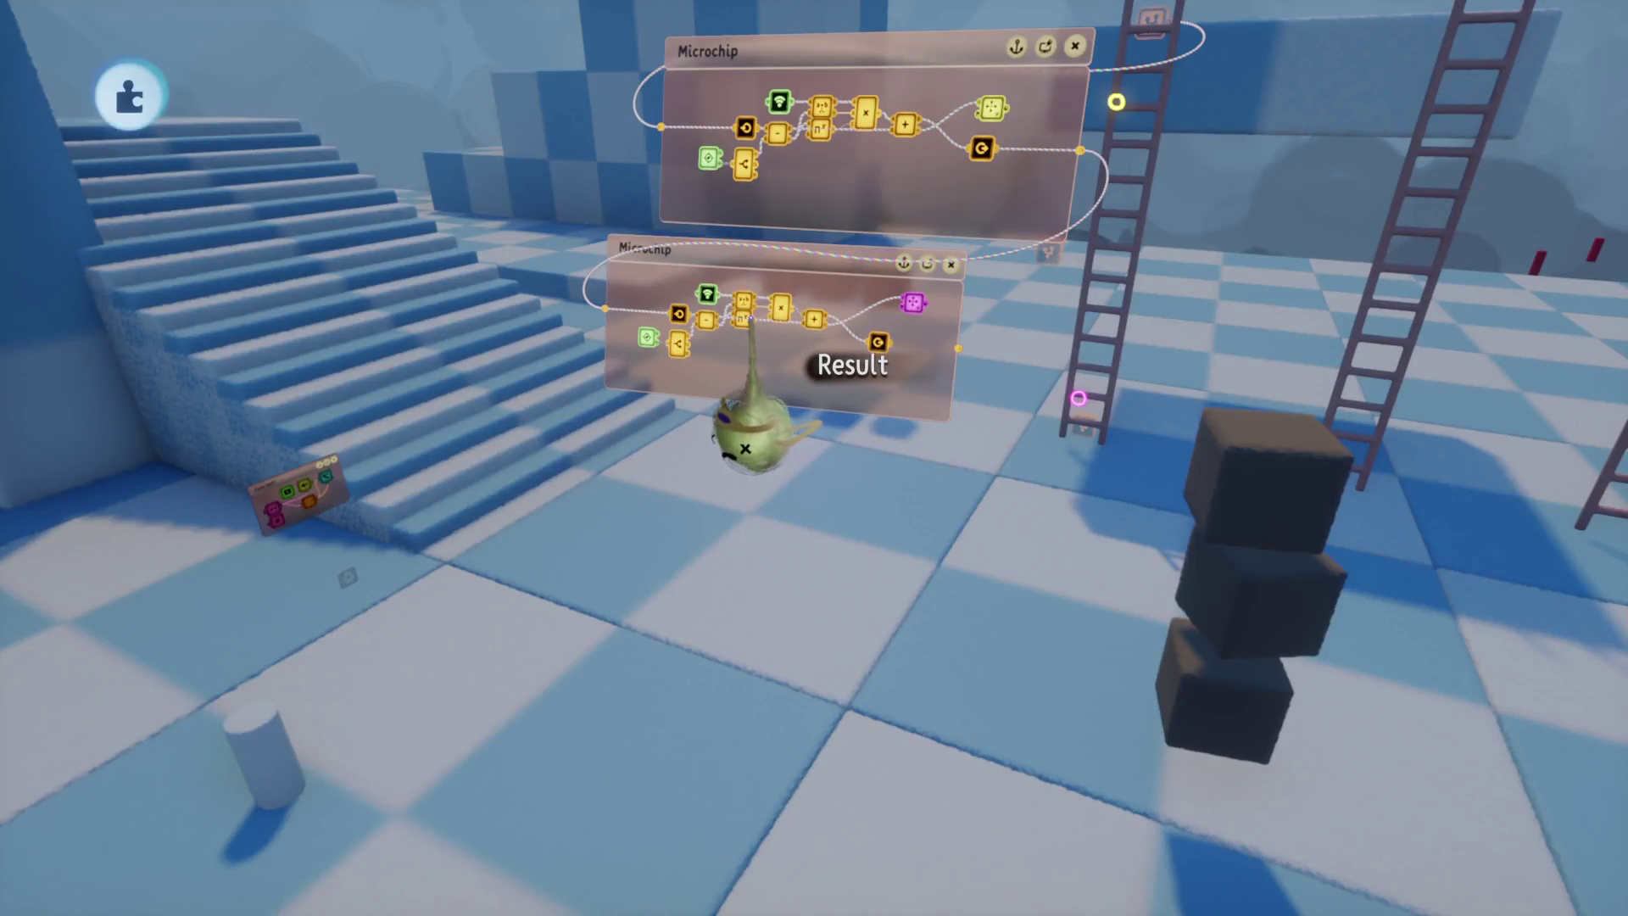
# Step: Show the pause menu with the Aang MAR v.0.79 project details and unsaved-changes notice
pyautogui.moveTo(755, 433)
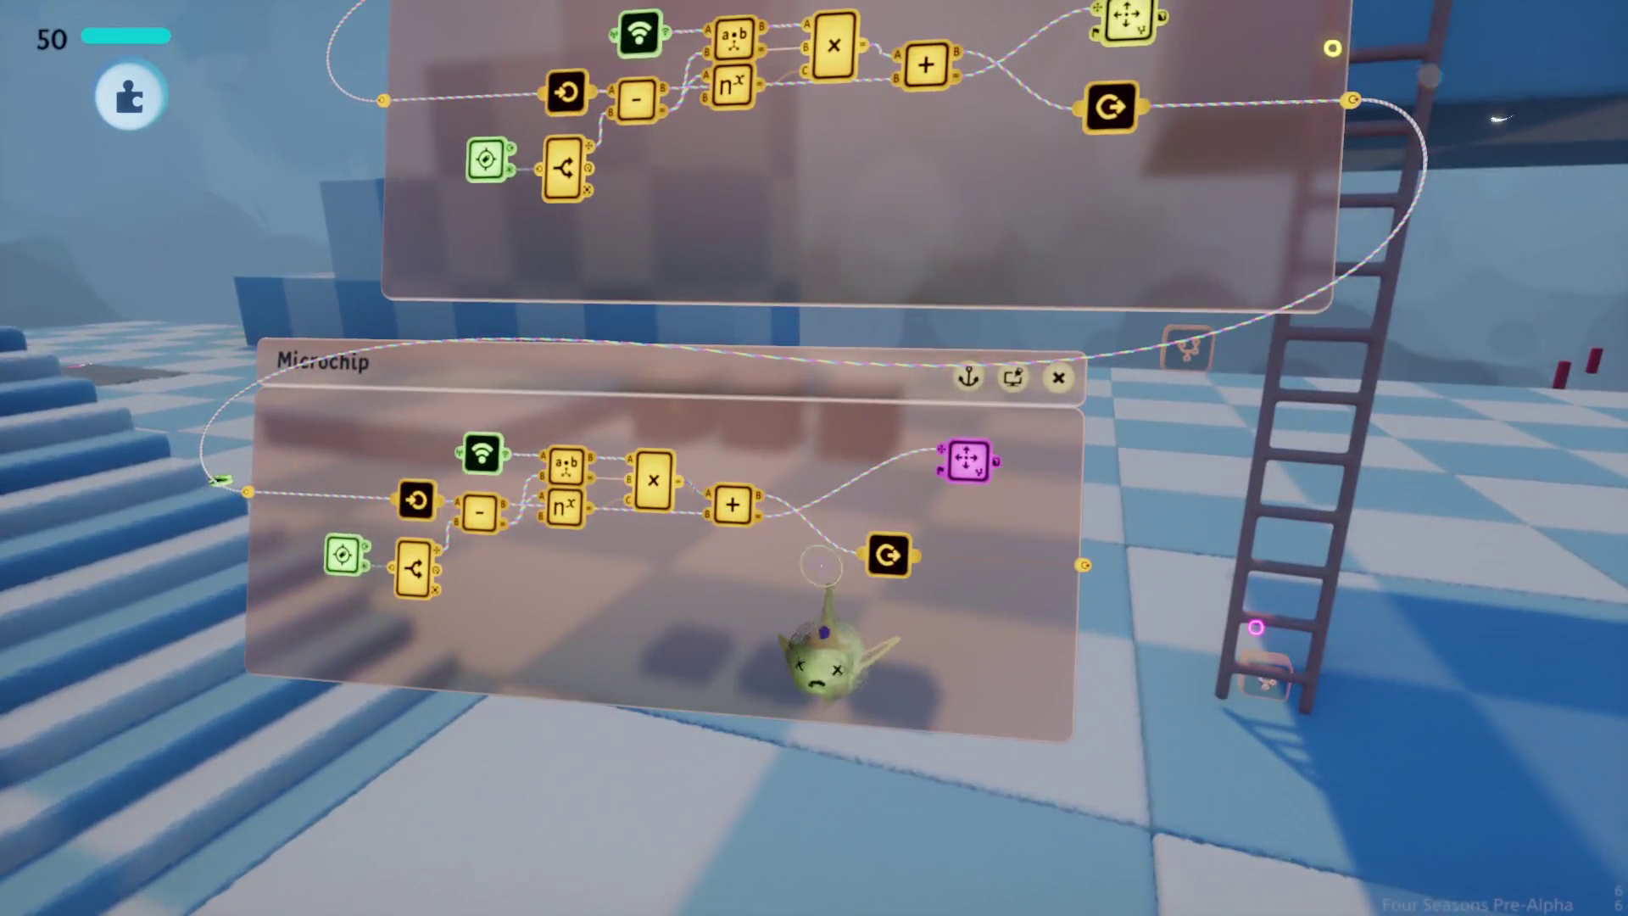
pyautogui.press('Escape')
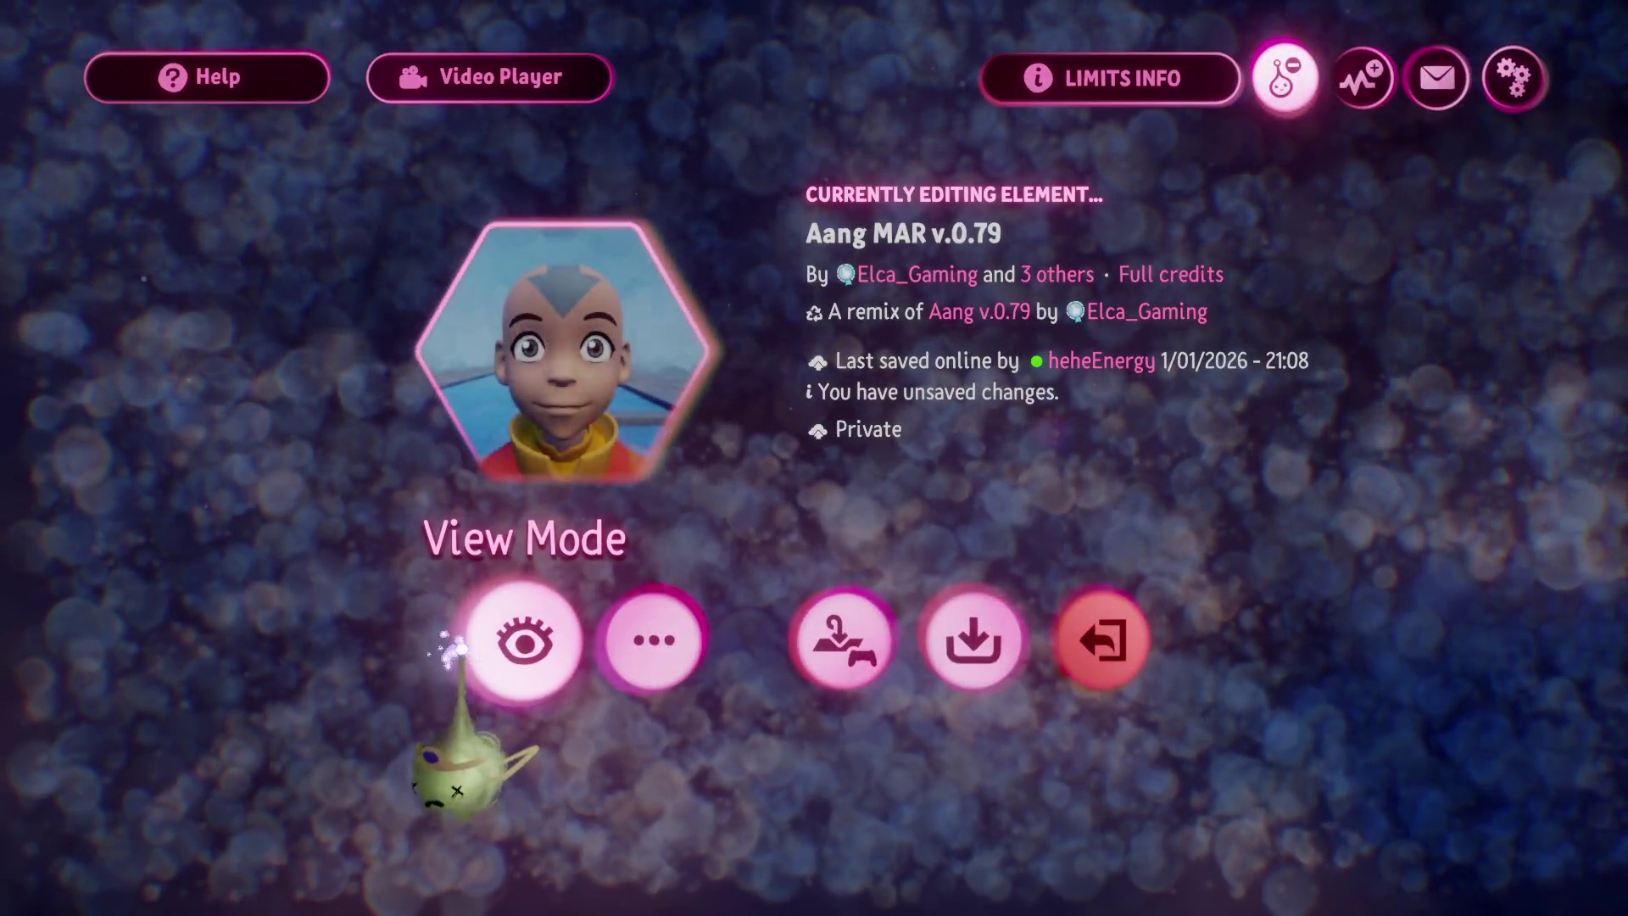
# Step: Dismiss the pause menu to resume editing the ladder level
pyautogui.press('Escape')
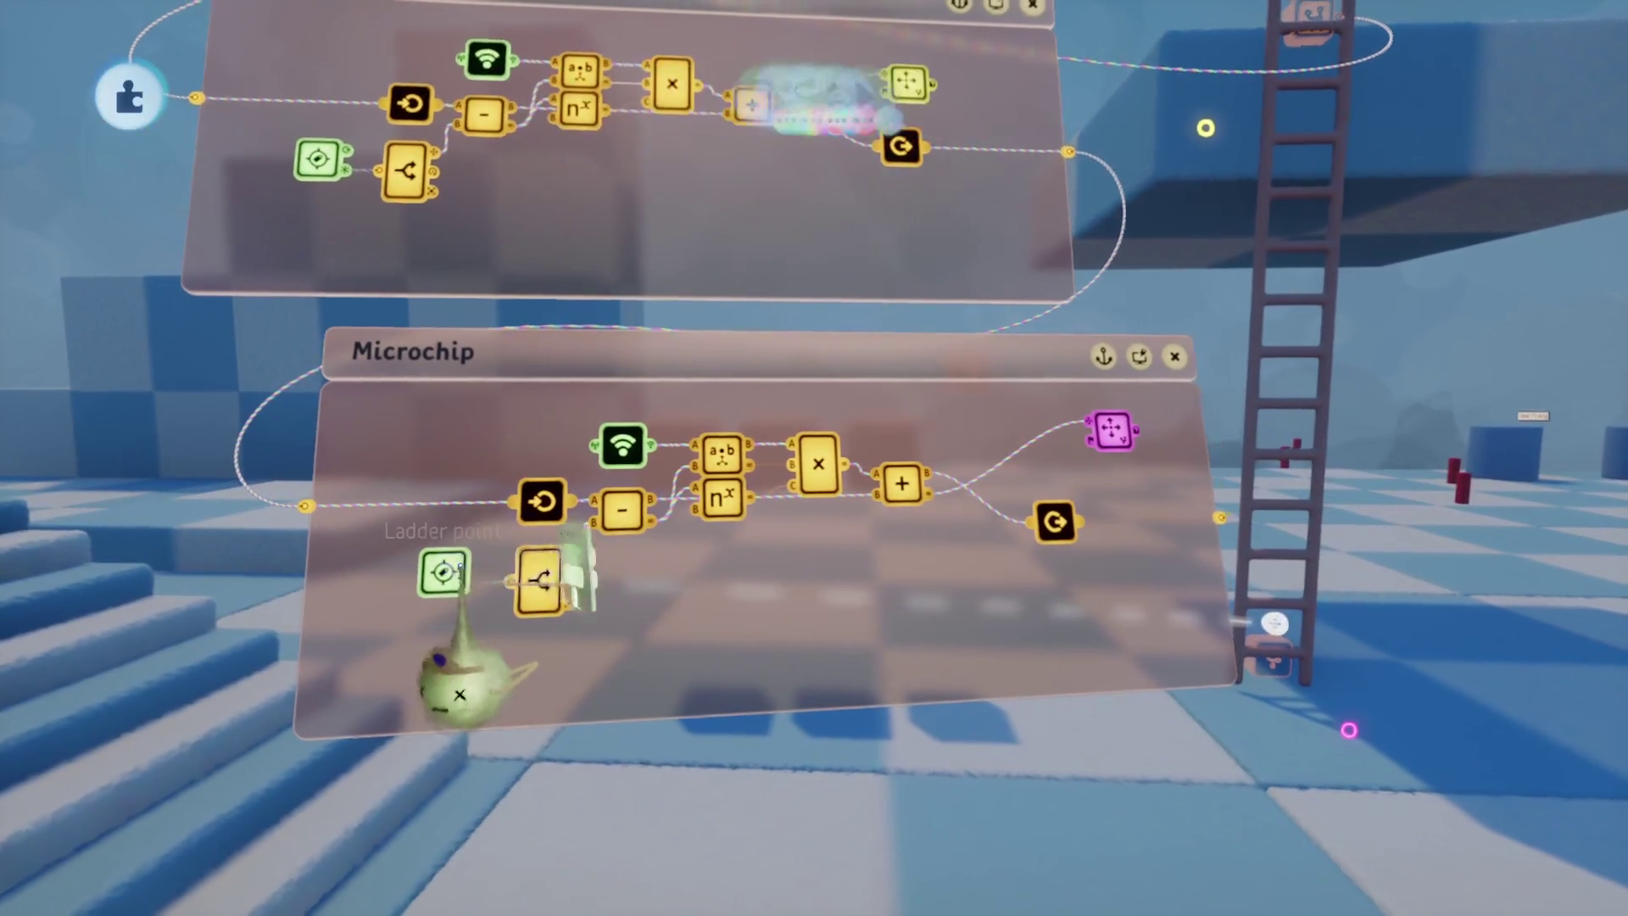
# Step: Review the ladder point gadget's settings, then close them
pyautogui.click(449, 574)
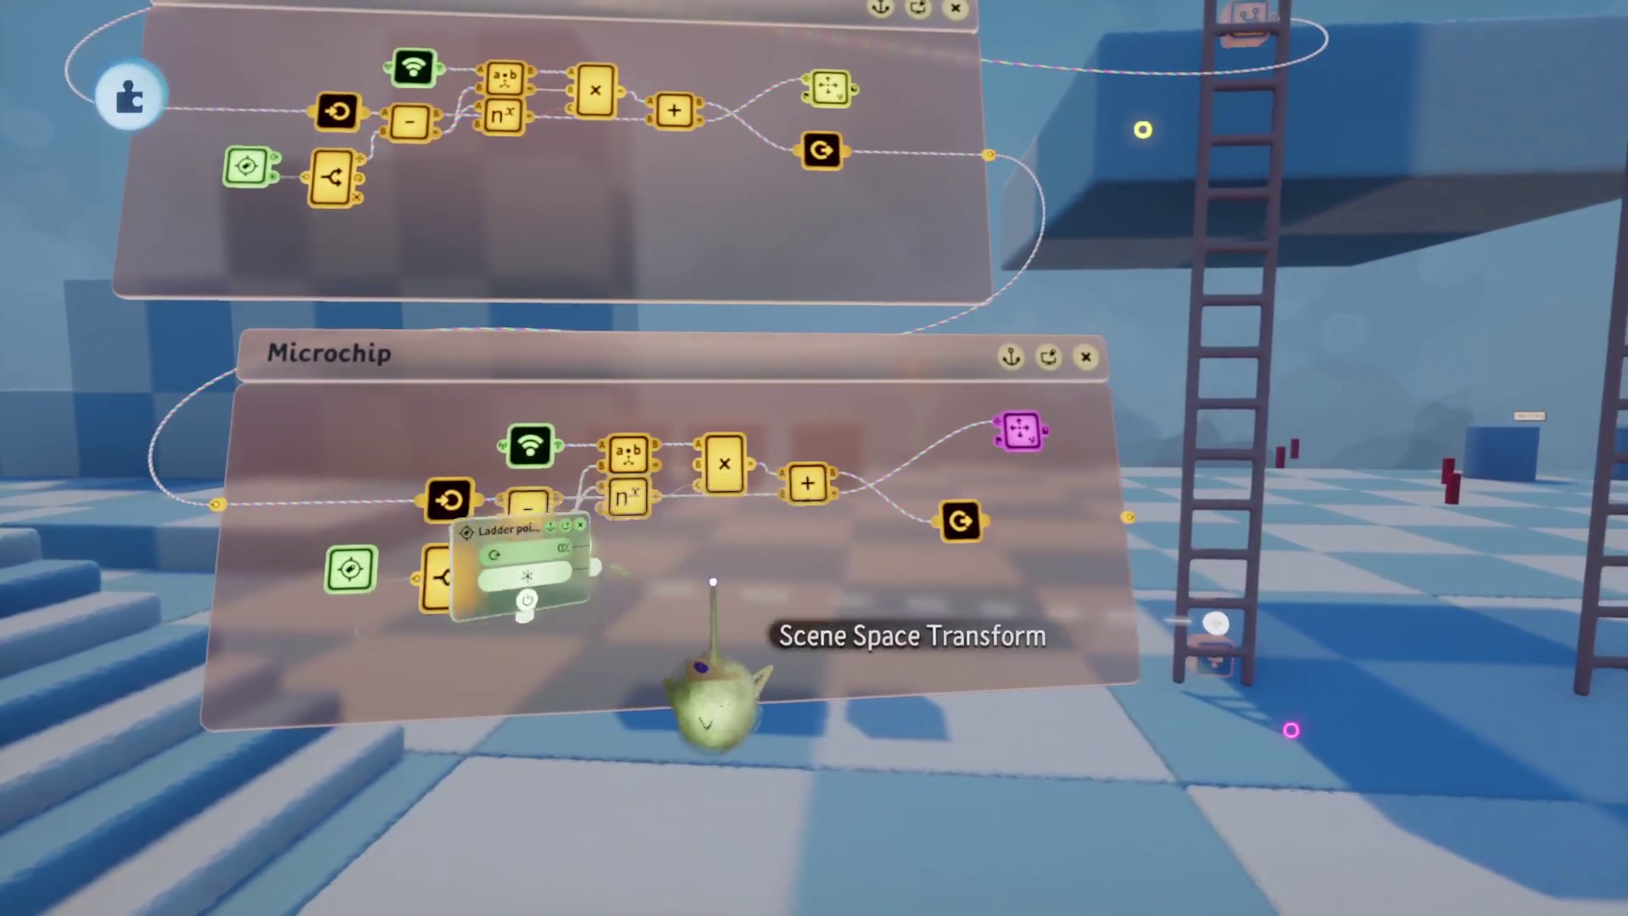
pyautogui.press('Escape')
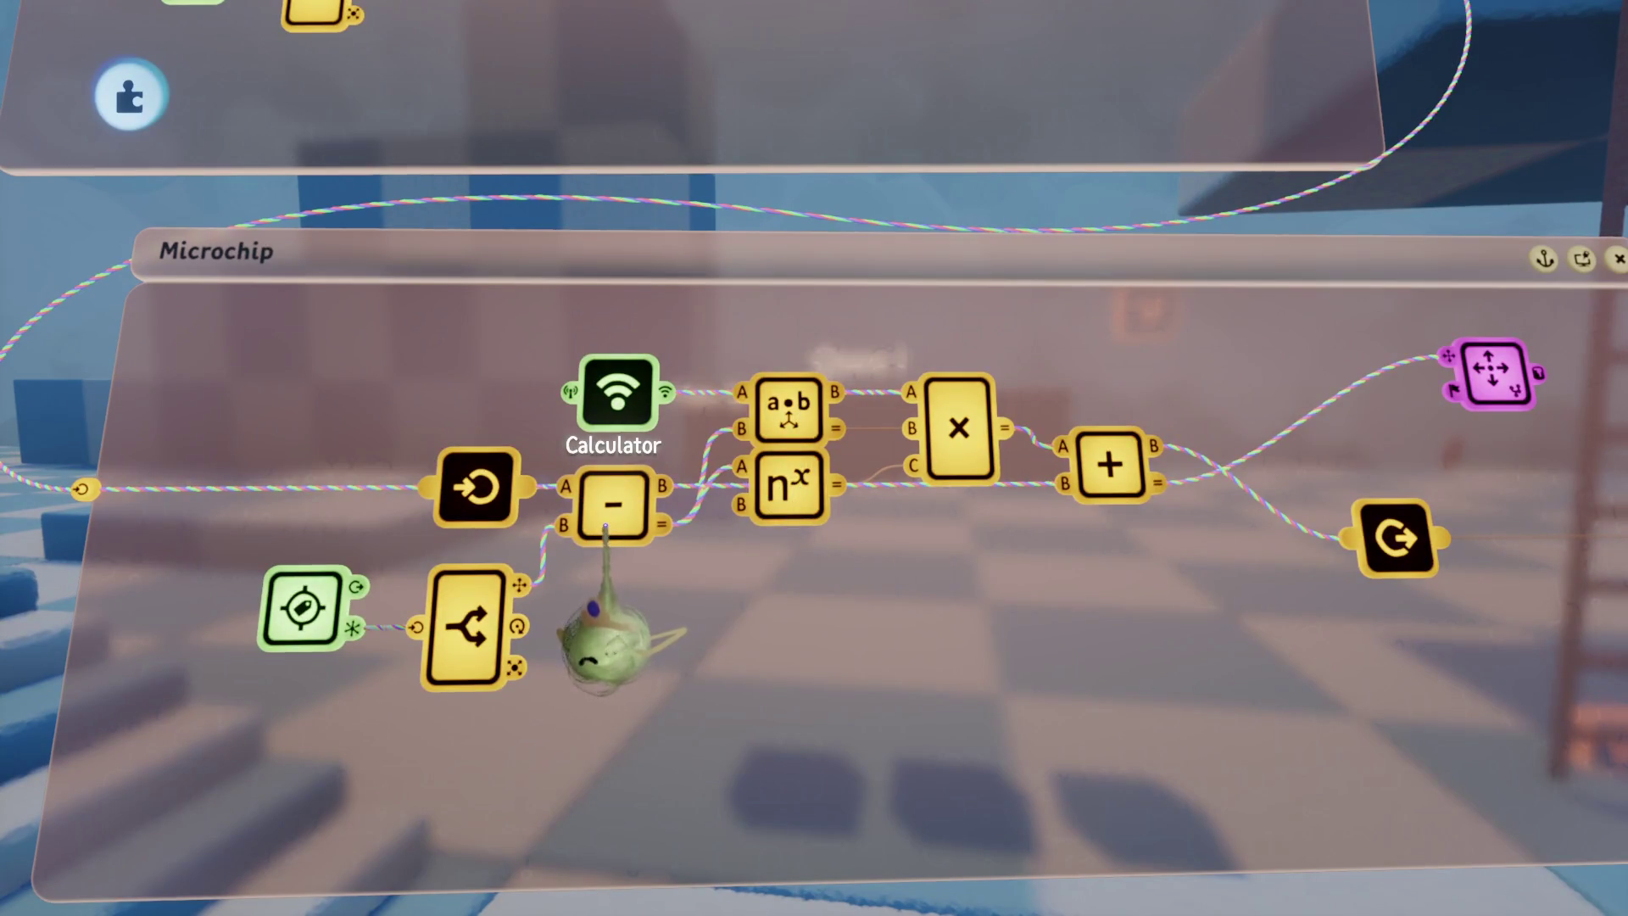
# Step: Check the dot-product Calculator's Vectors settings (operands 2.72 and 2.90, Vector Dot Product), then close it
pyautogui.click(770, 407)
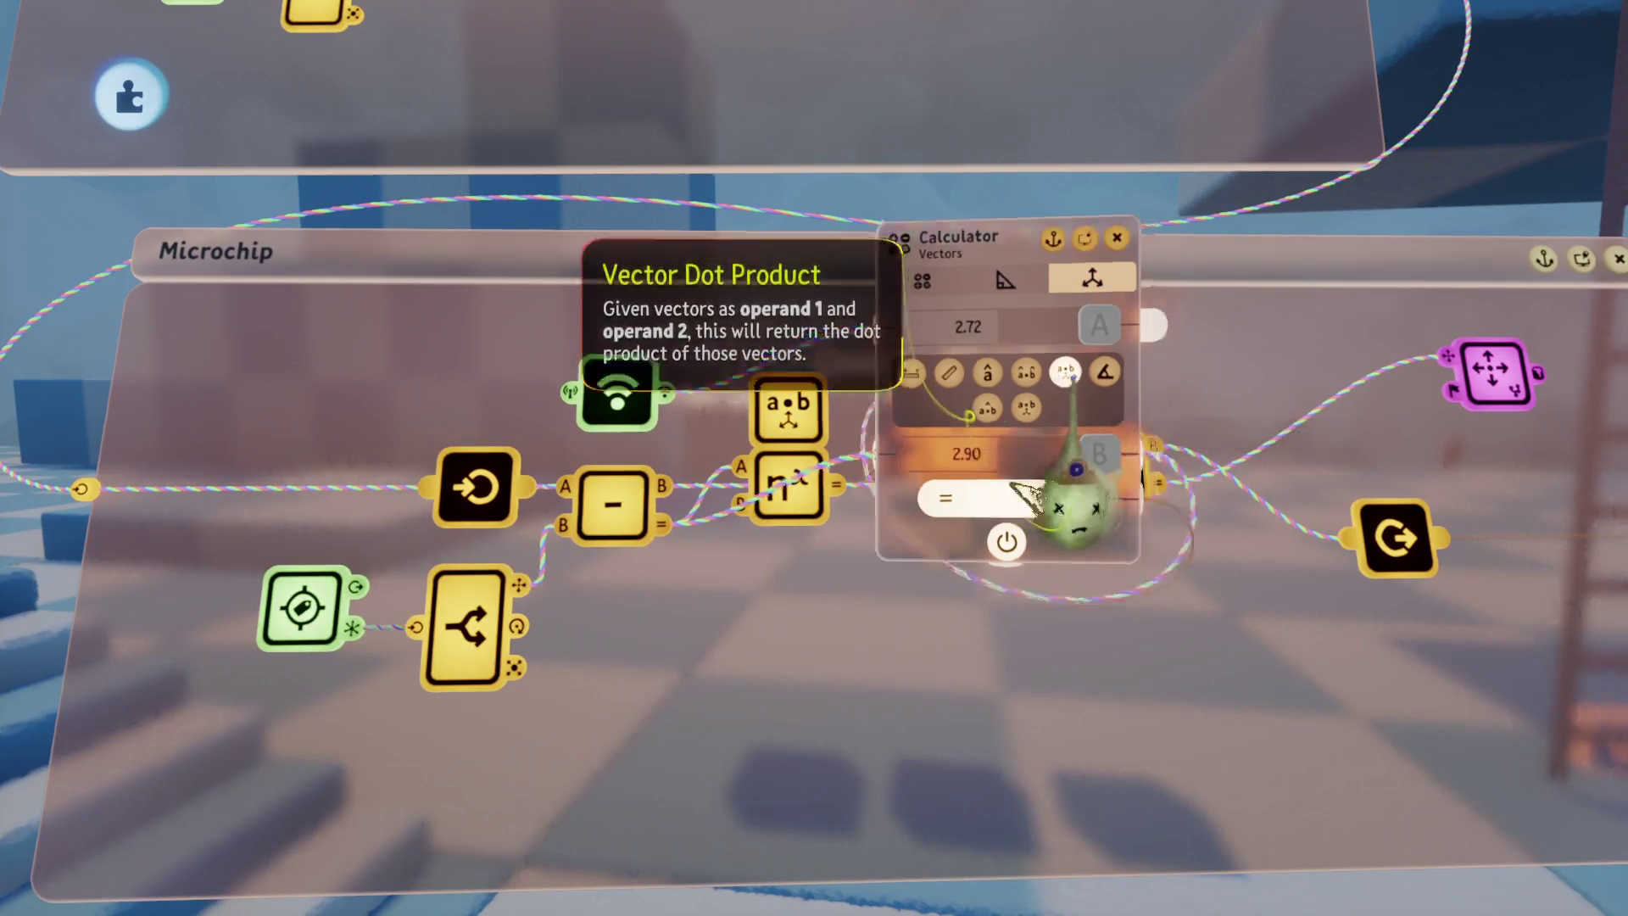
pyautogui.press('Escape')
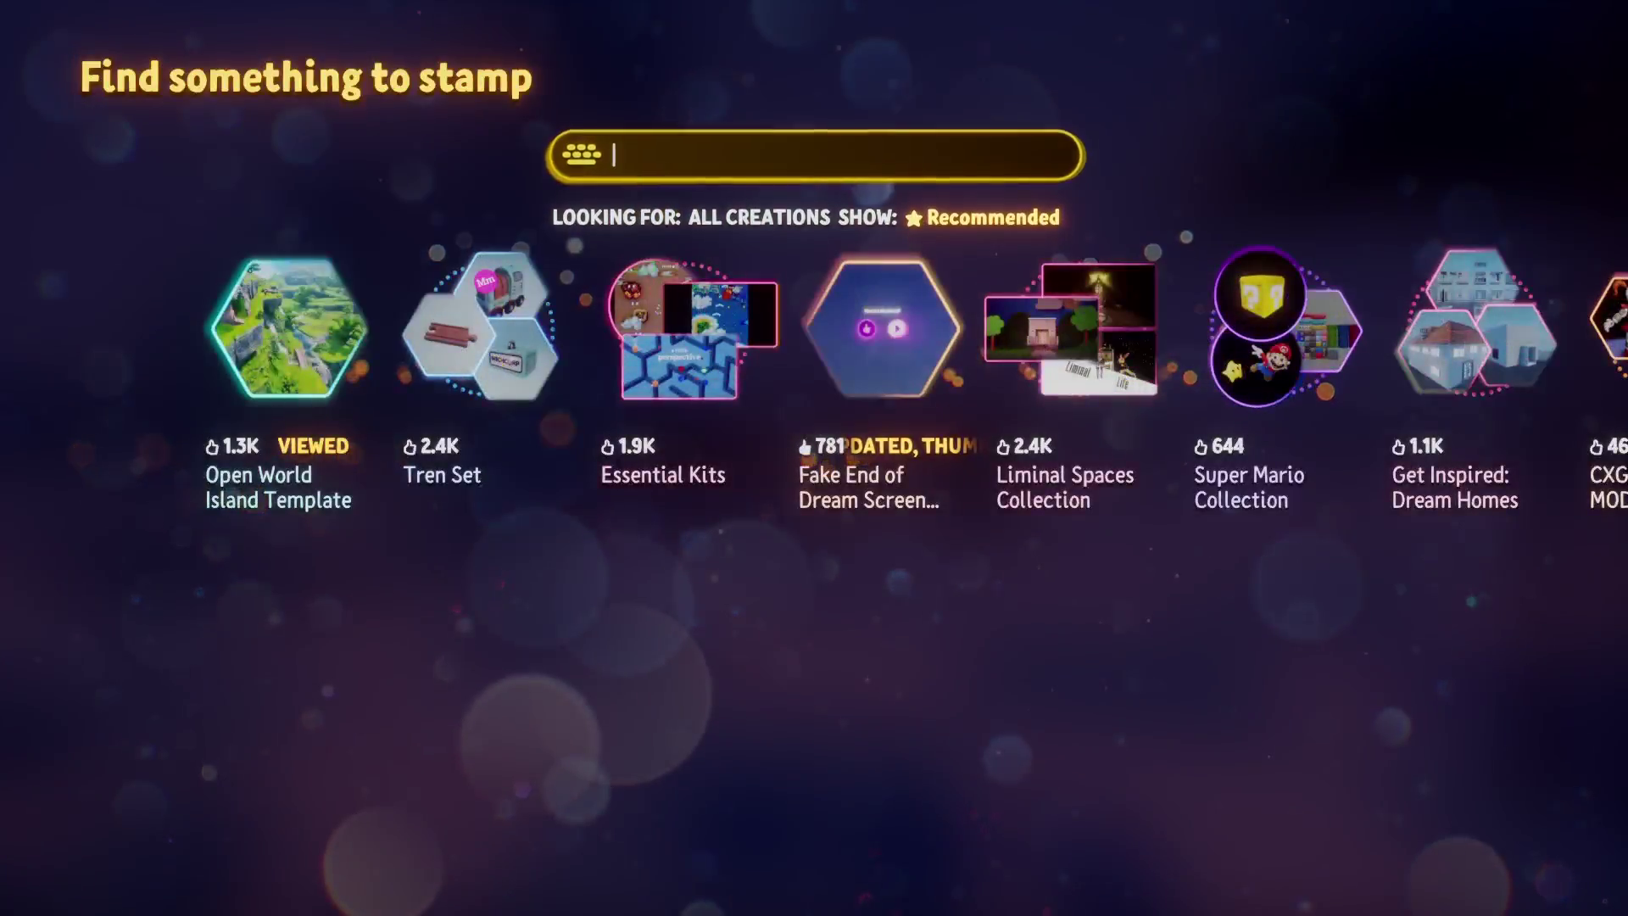
# Step: Search 'Vector calc' and stamp the Vector Calculator chip onto the microchip
pyautogui.write('Ve')
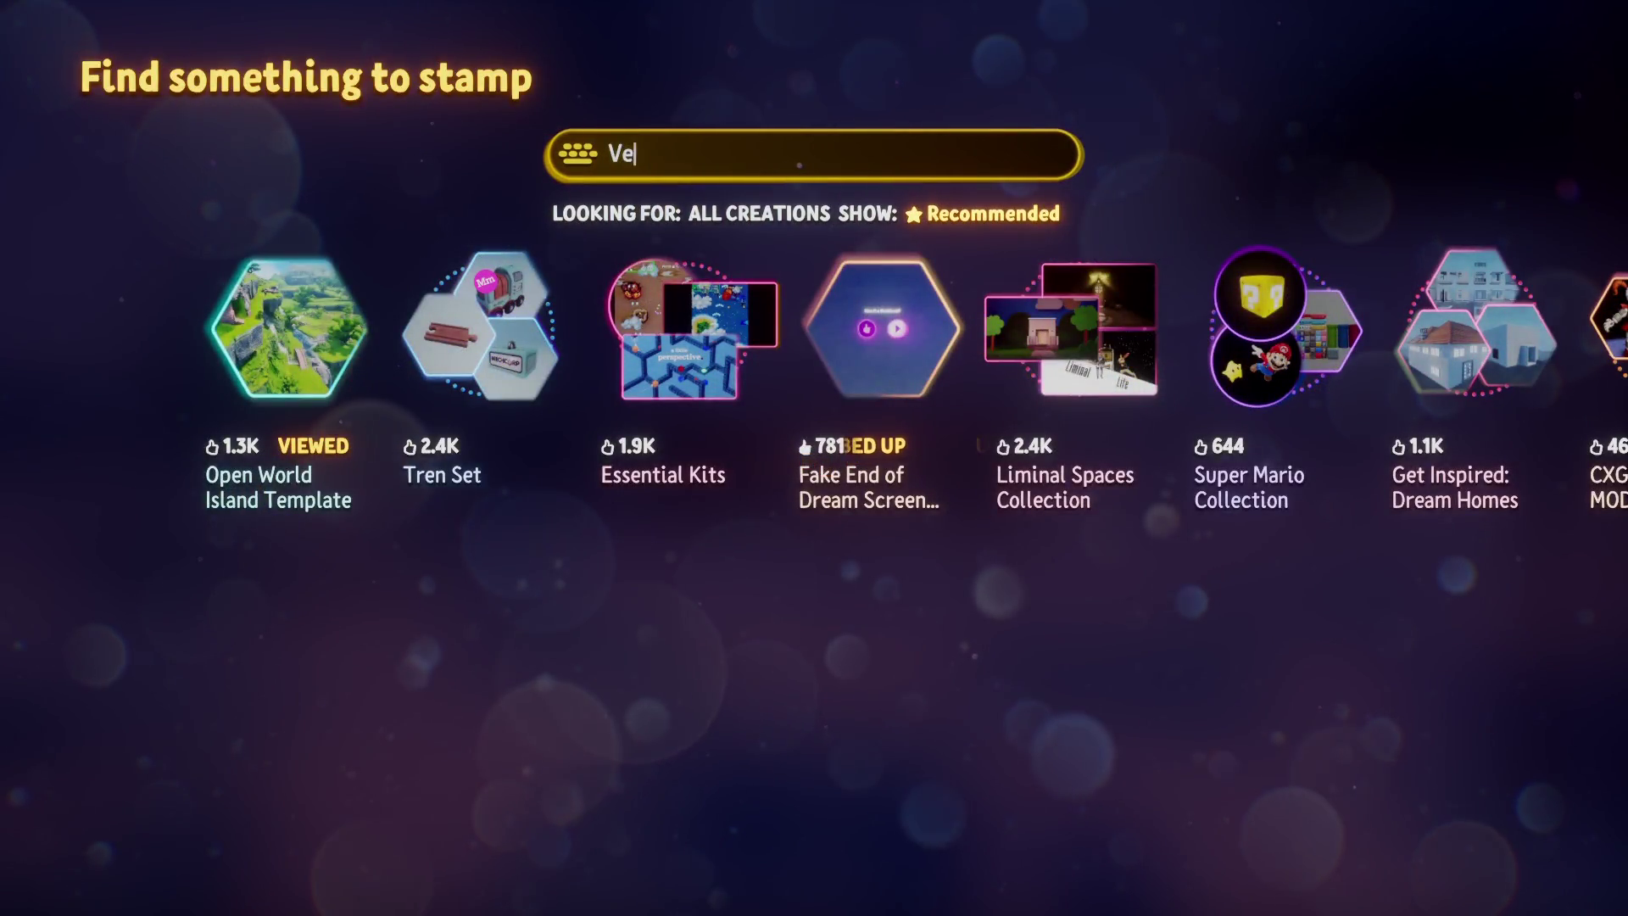
pyautogui.write('ctor calc')
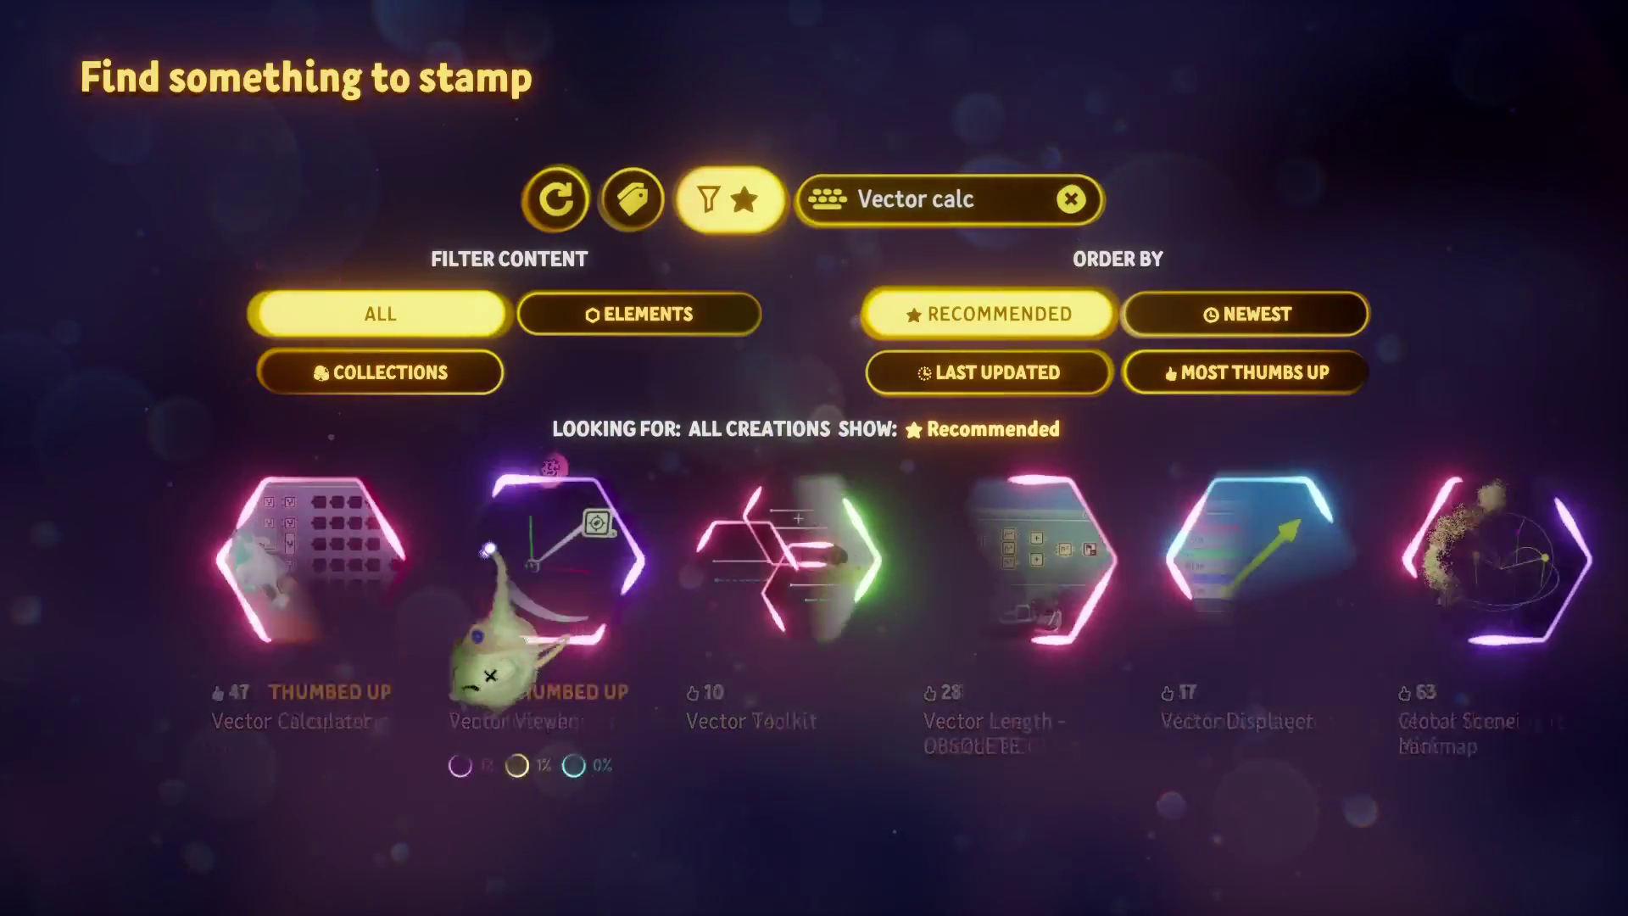
pyautogui.click(322, 653)
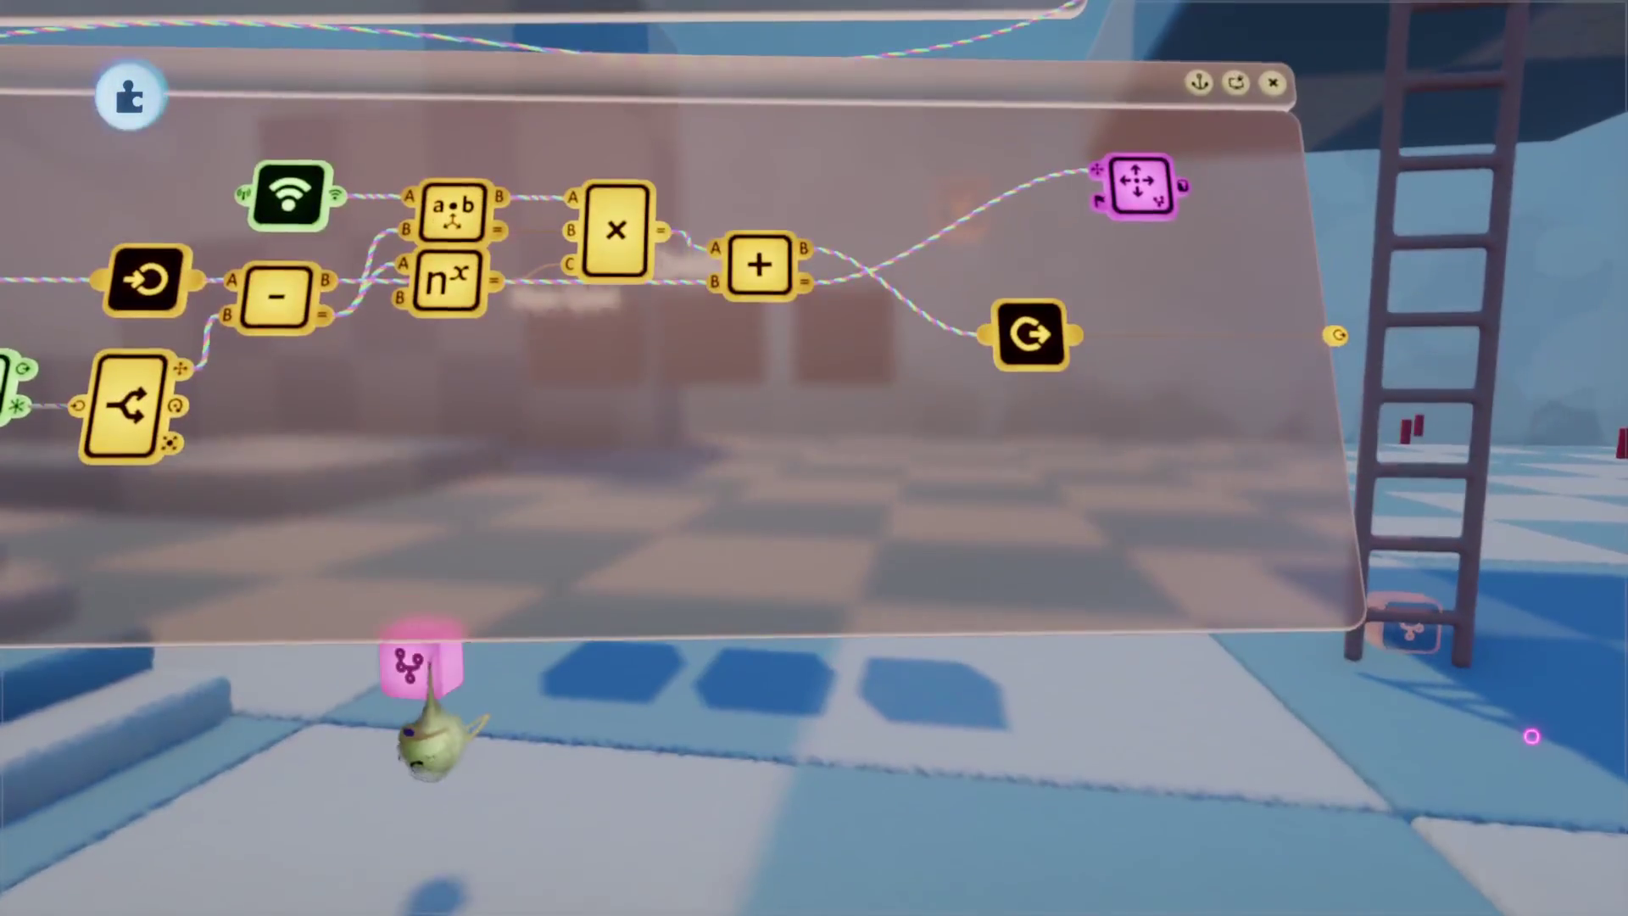
pyautogui.moveTo(428, 742)
pyautogui.mouseDown()
pyautogui.moveTo(712, 546)
pyautogui.moveTo(713, 568)
pyautogui.mouseUp()
pyautogui.click(712, 564)
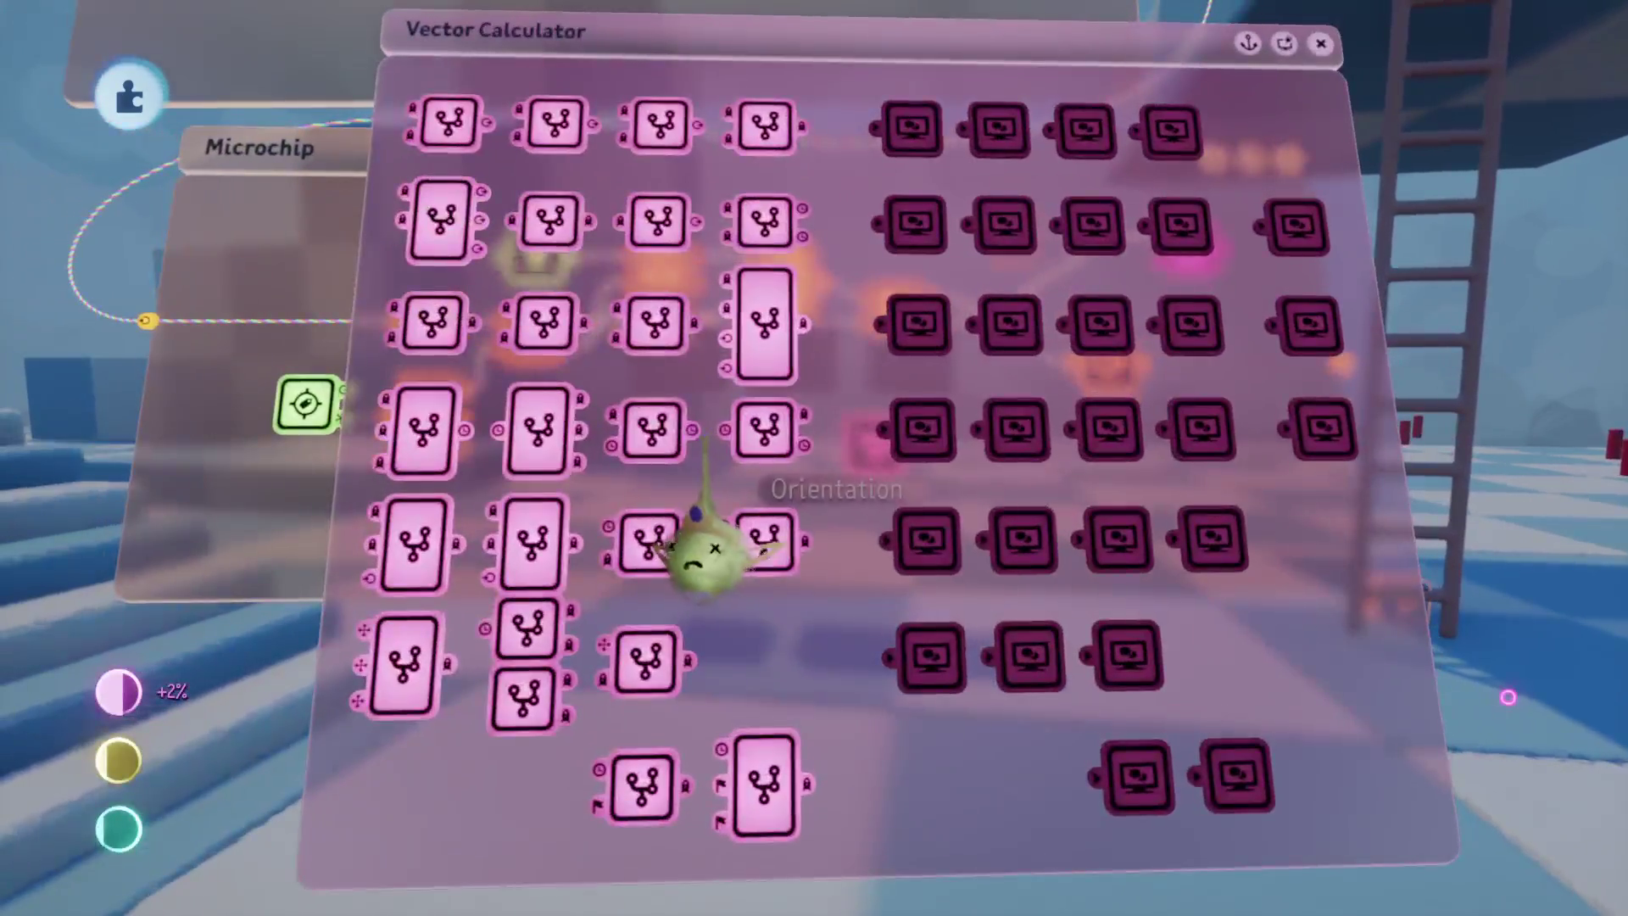
# Step: Inside its vProjection (Vector) chip, set the 1/||b||² calculator's A to 1.00
pyautogui.click(452, 355)
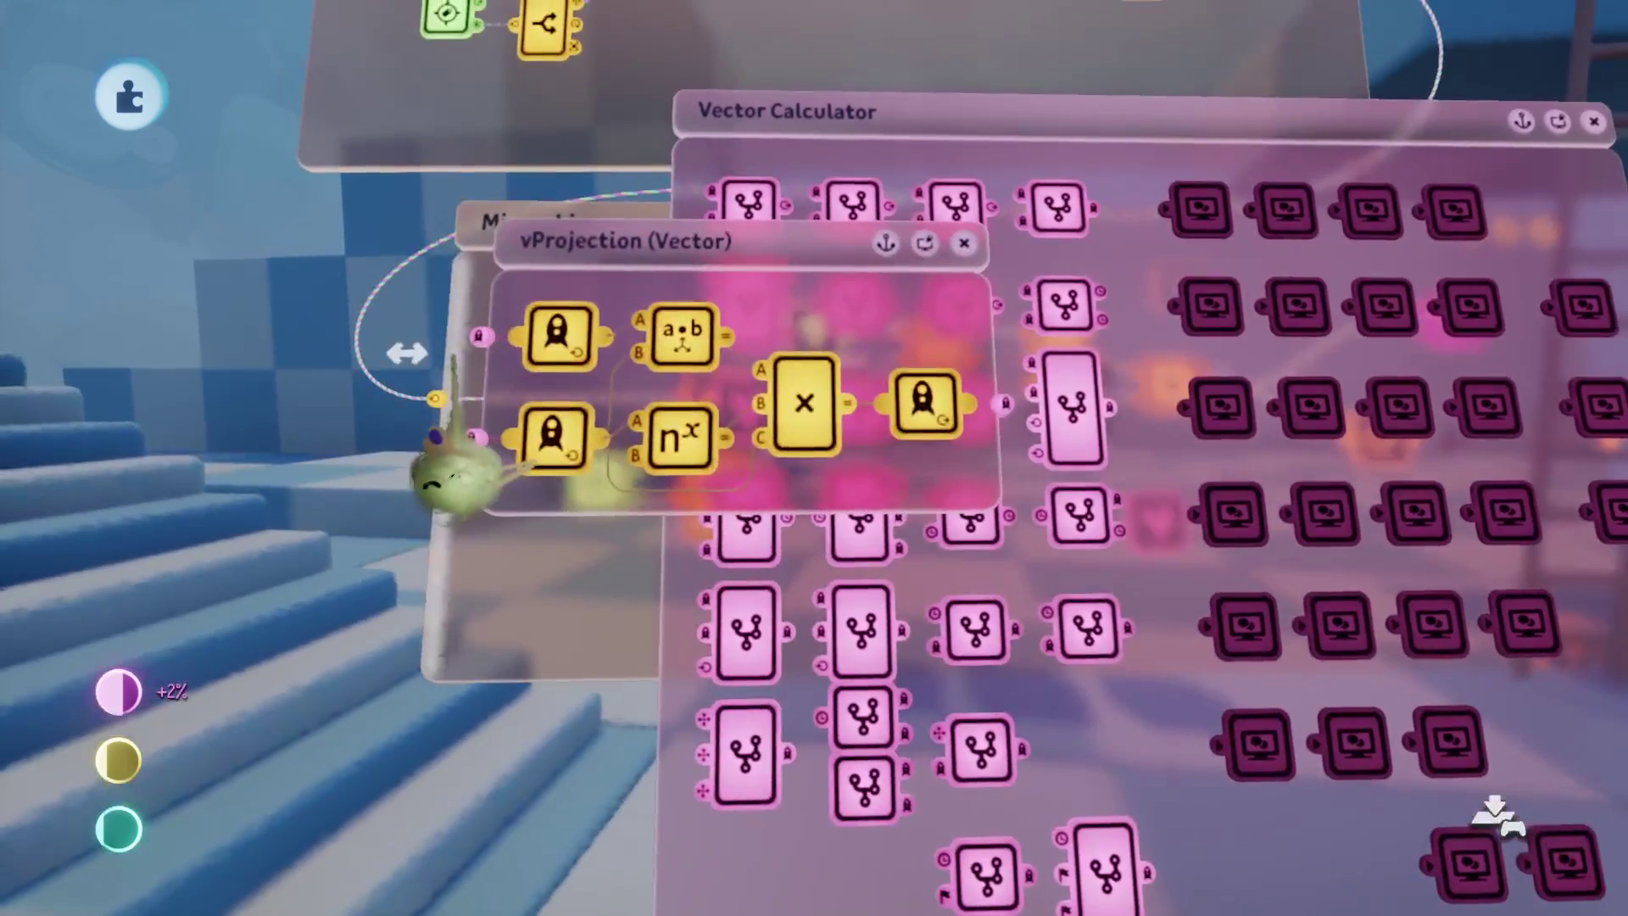
pyautogui.scroll(5, 672, 391)
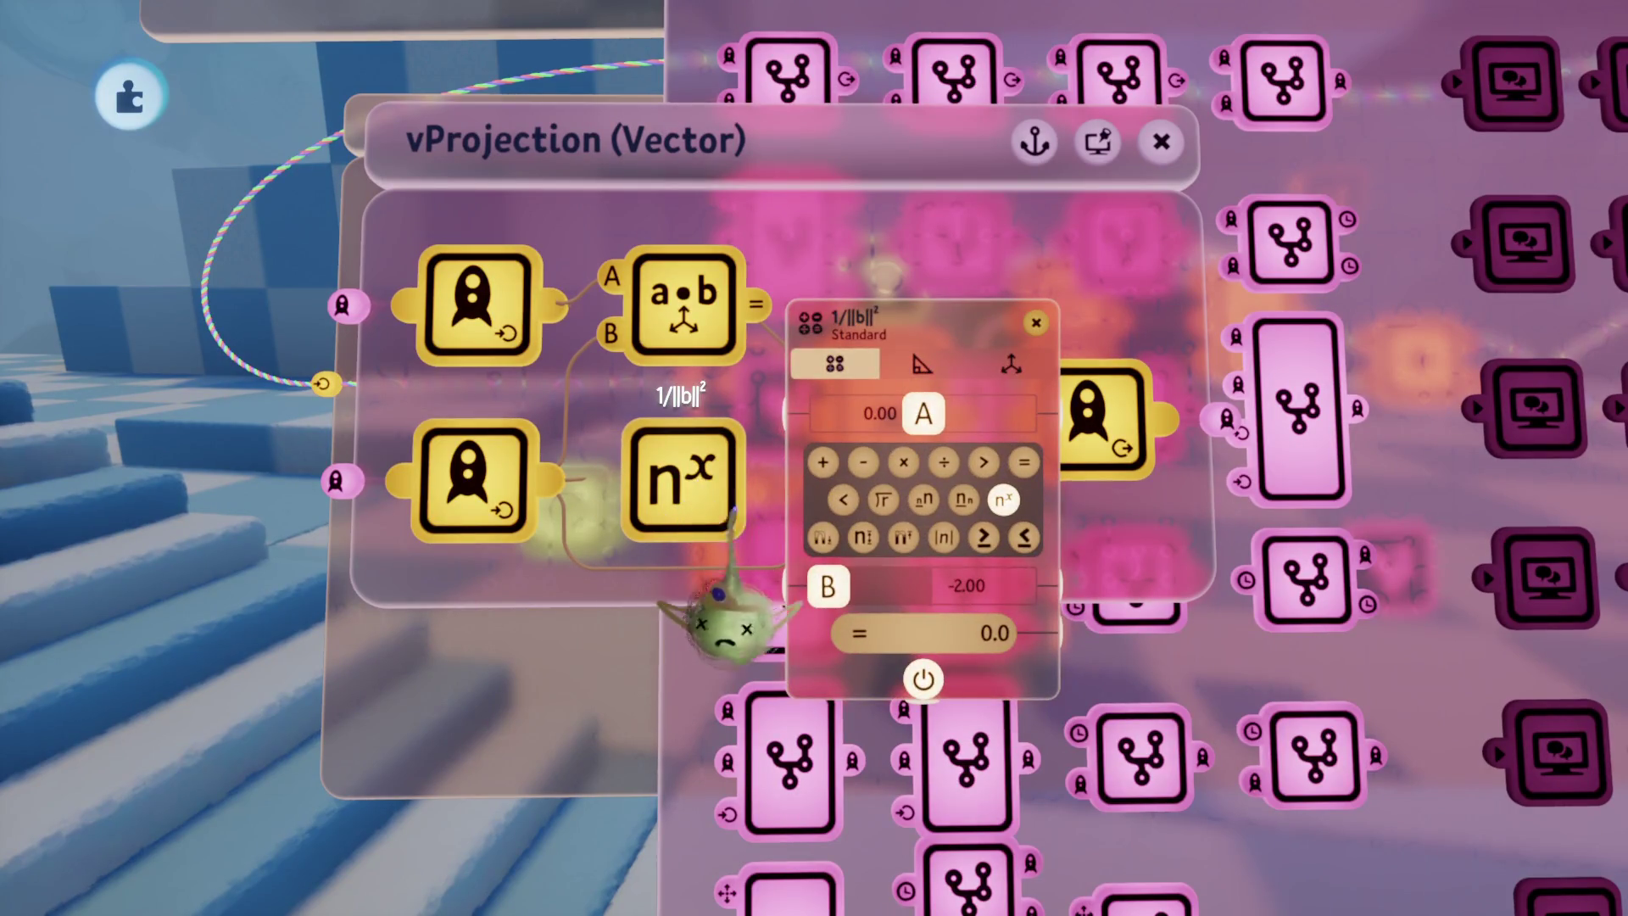
pyautogui.click(941, 409)
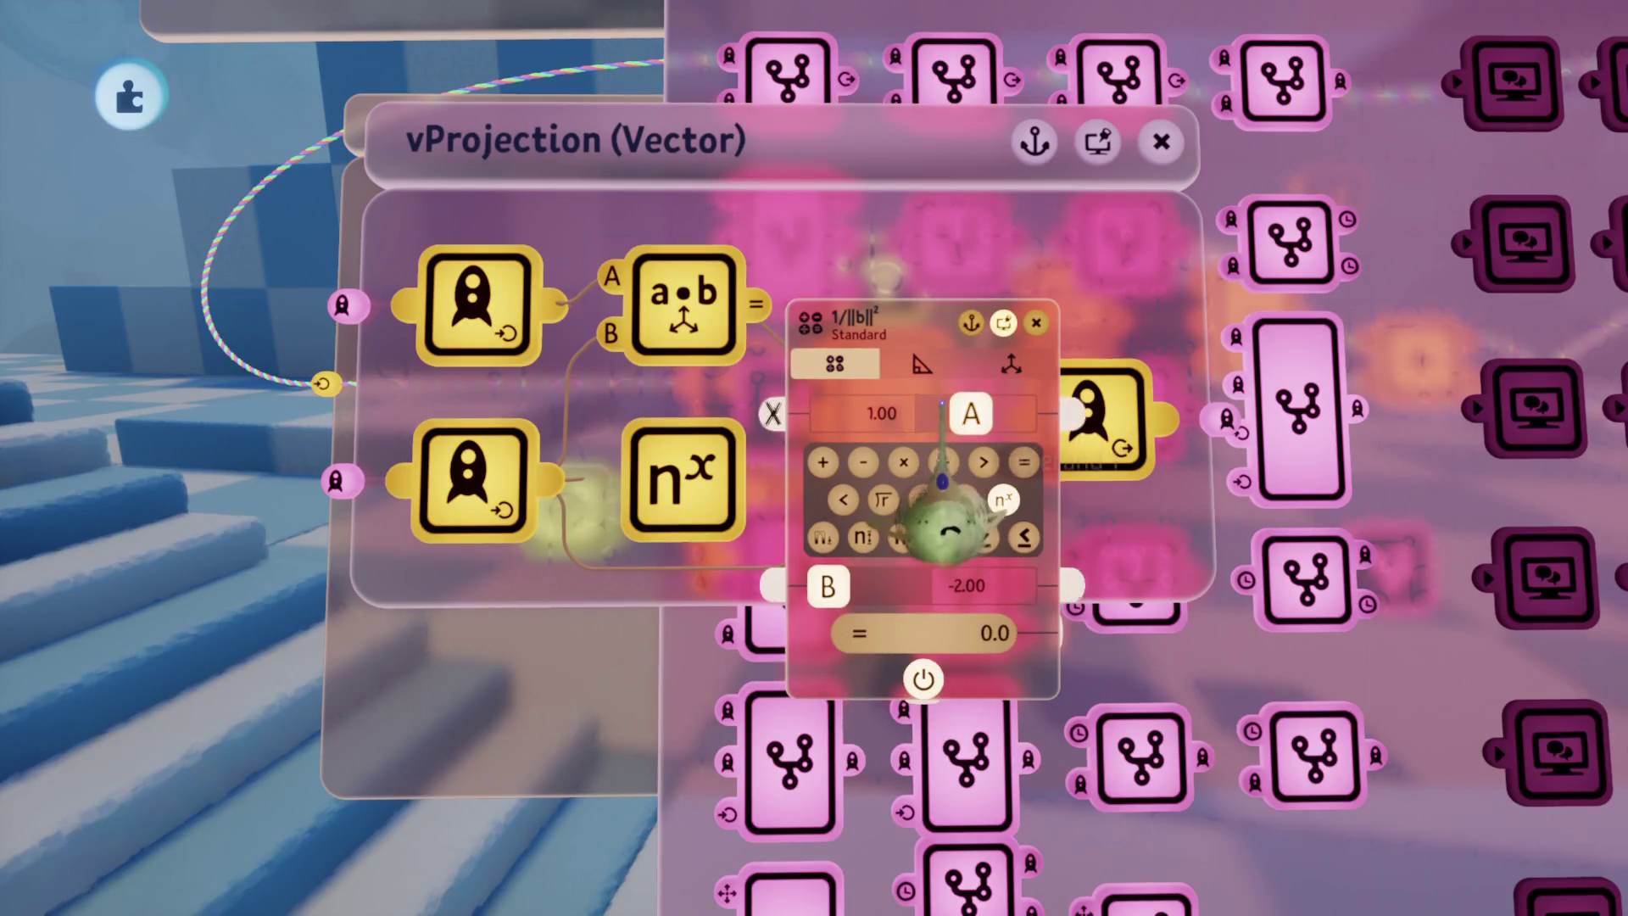
pyautogui.press('Escape')
pyautogui.press('Escape')
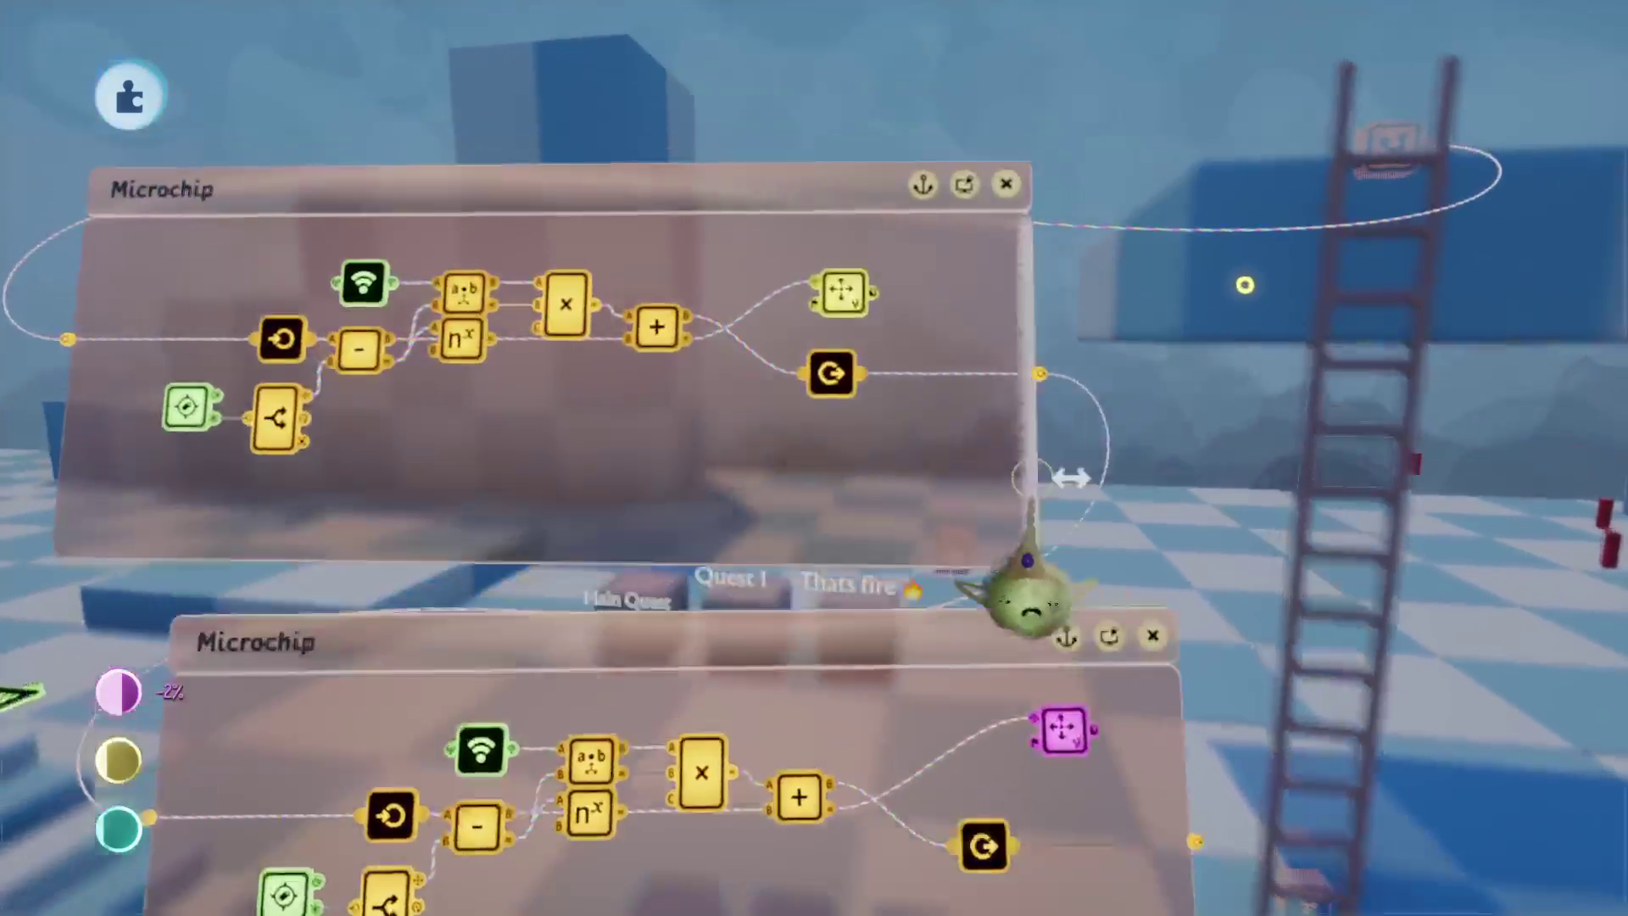
# Step: Place a new Tag gadget from the Gadgets category near the ladder
pyautogui.click(792, 673)
pyautogui.press('Escape')
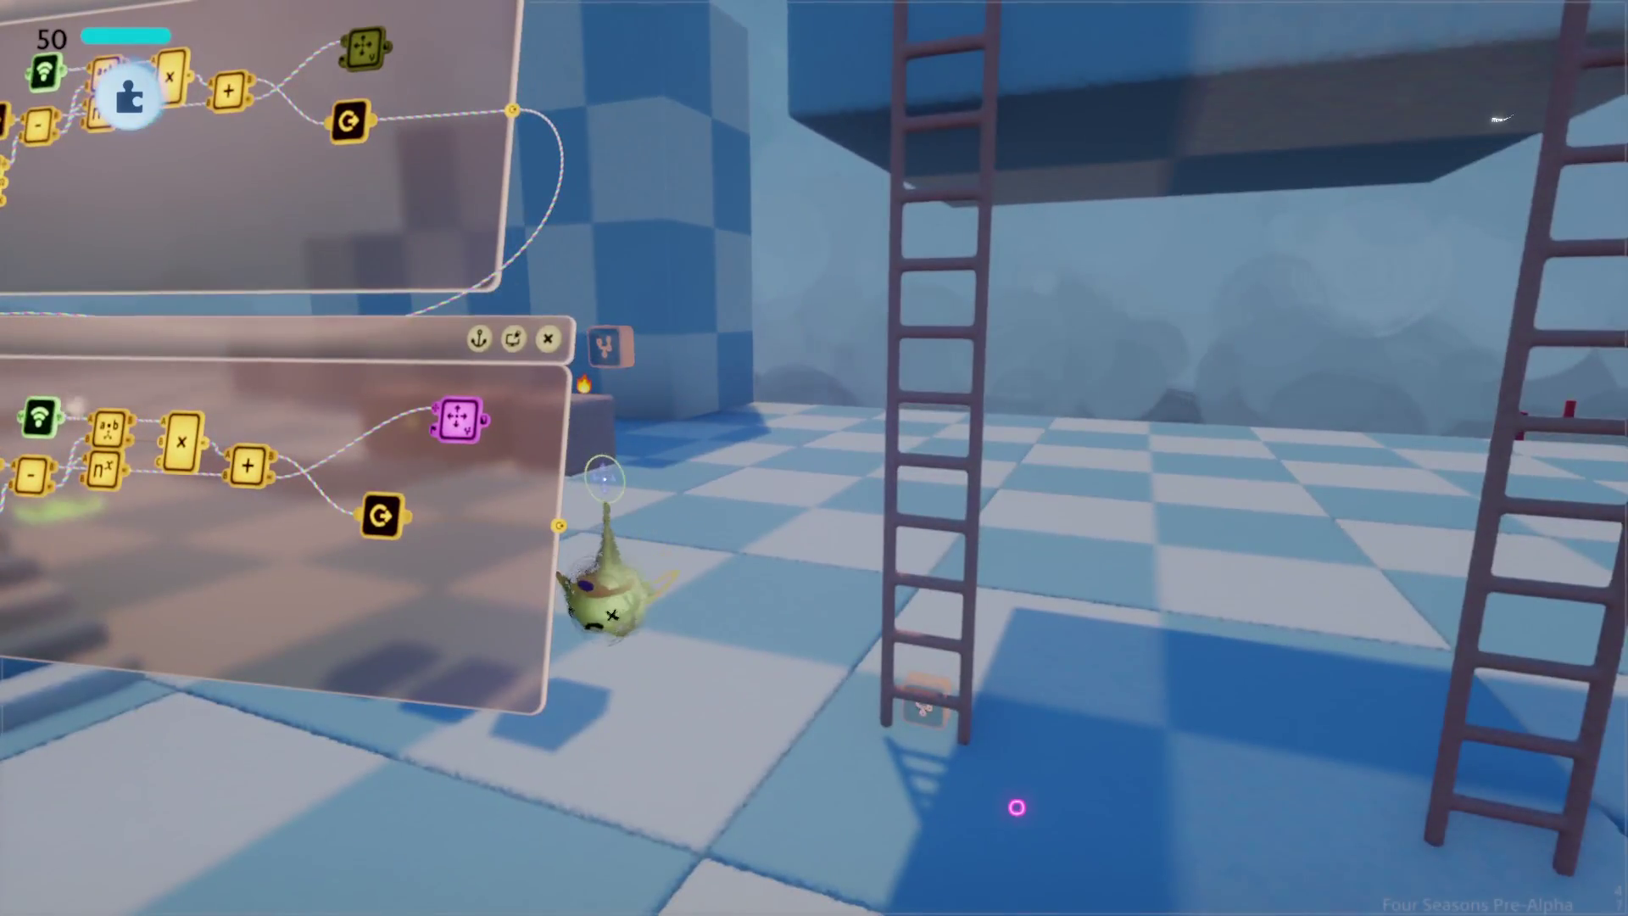
pyautogui.press('Escape')
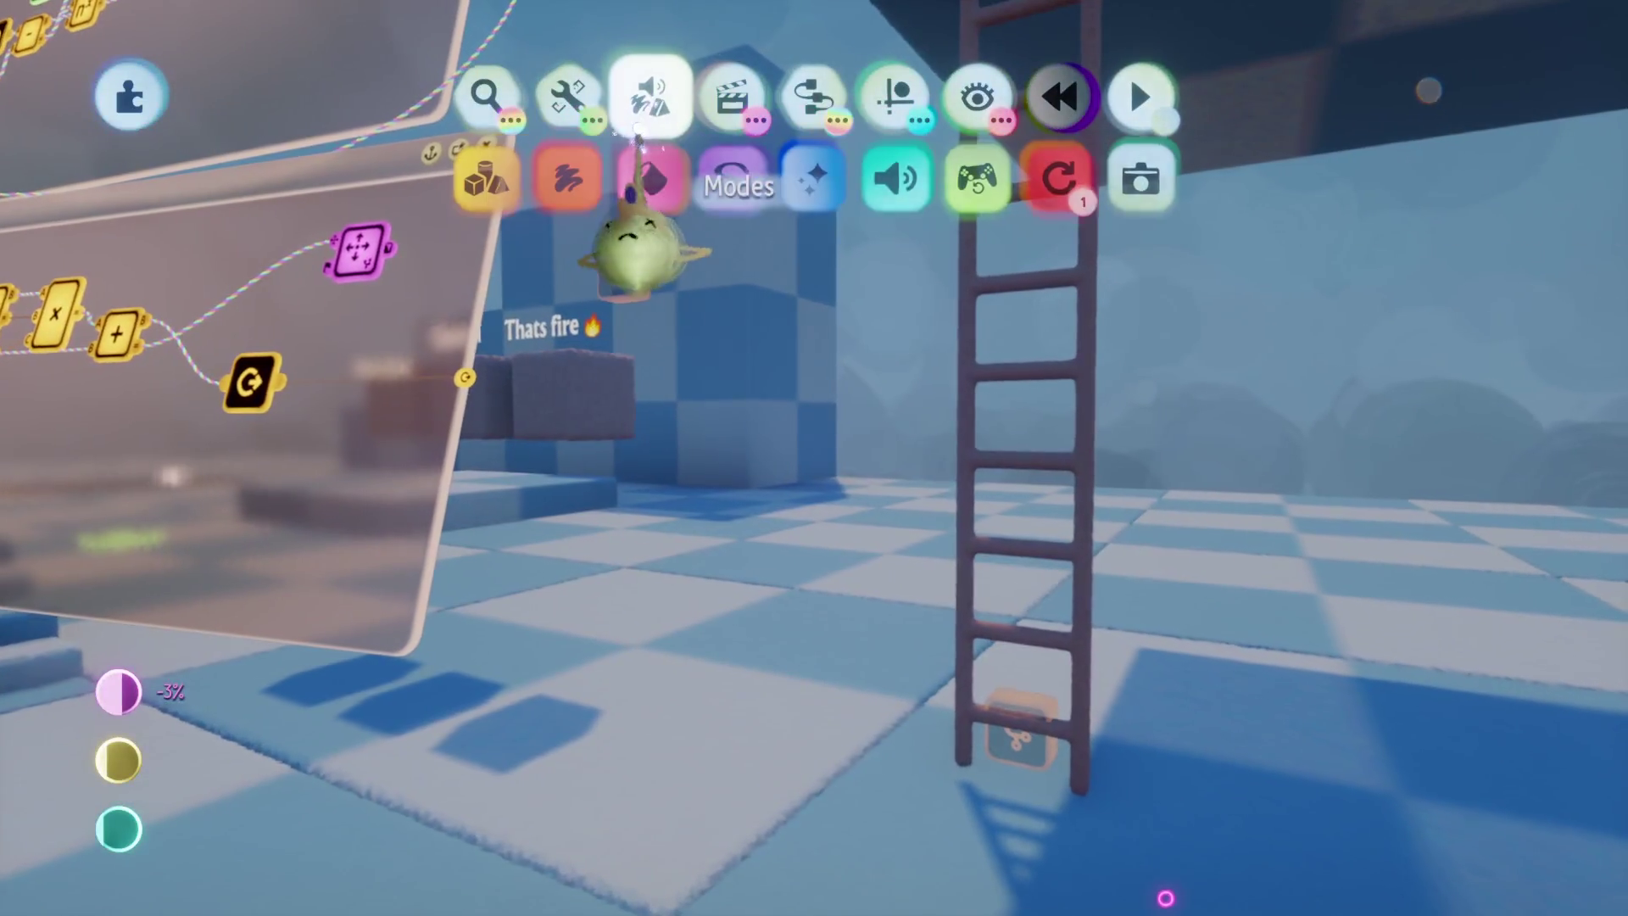
pyautogui.click(649, 95)
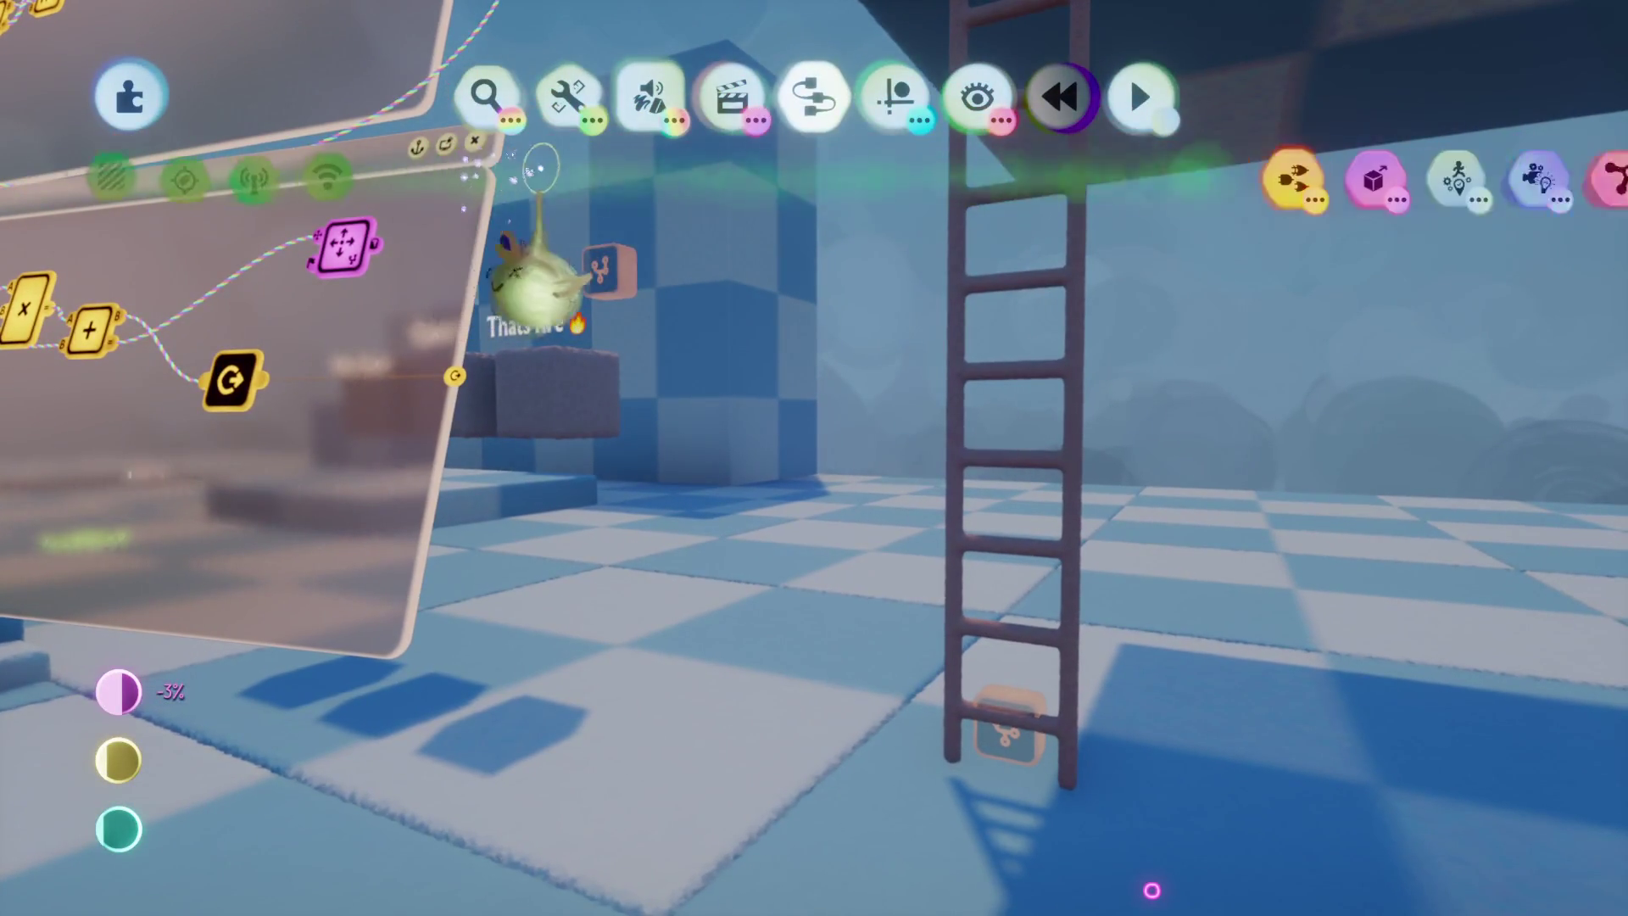
pyautogui.click(342, 176)
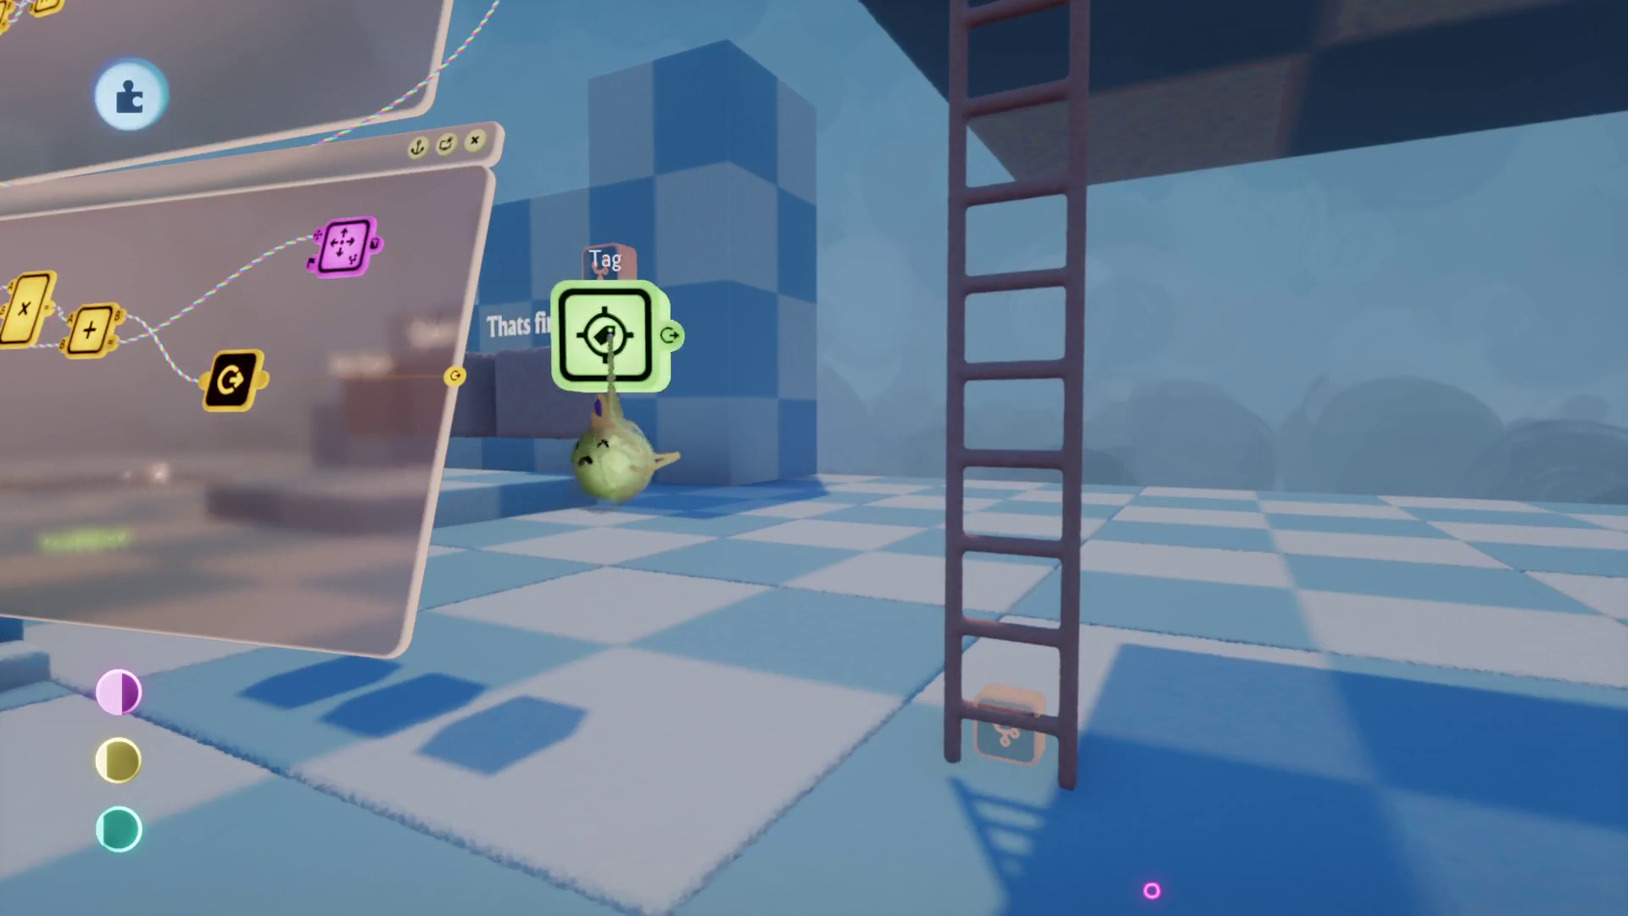
pyautogui.click(609, 399)
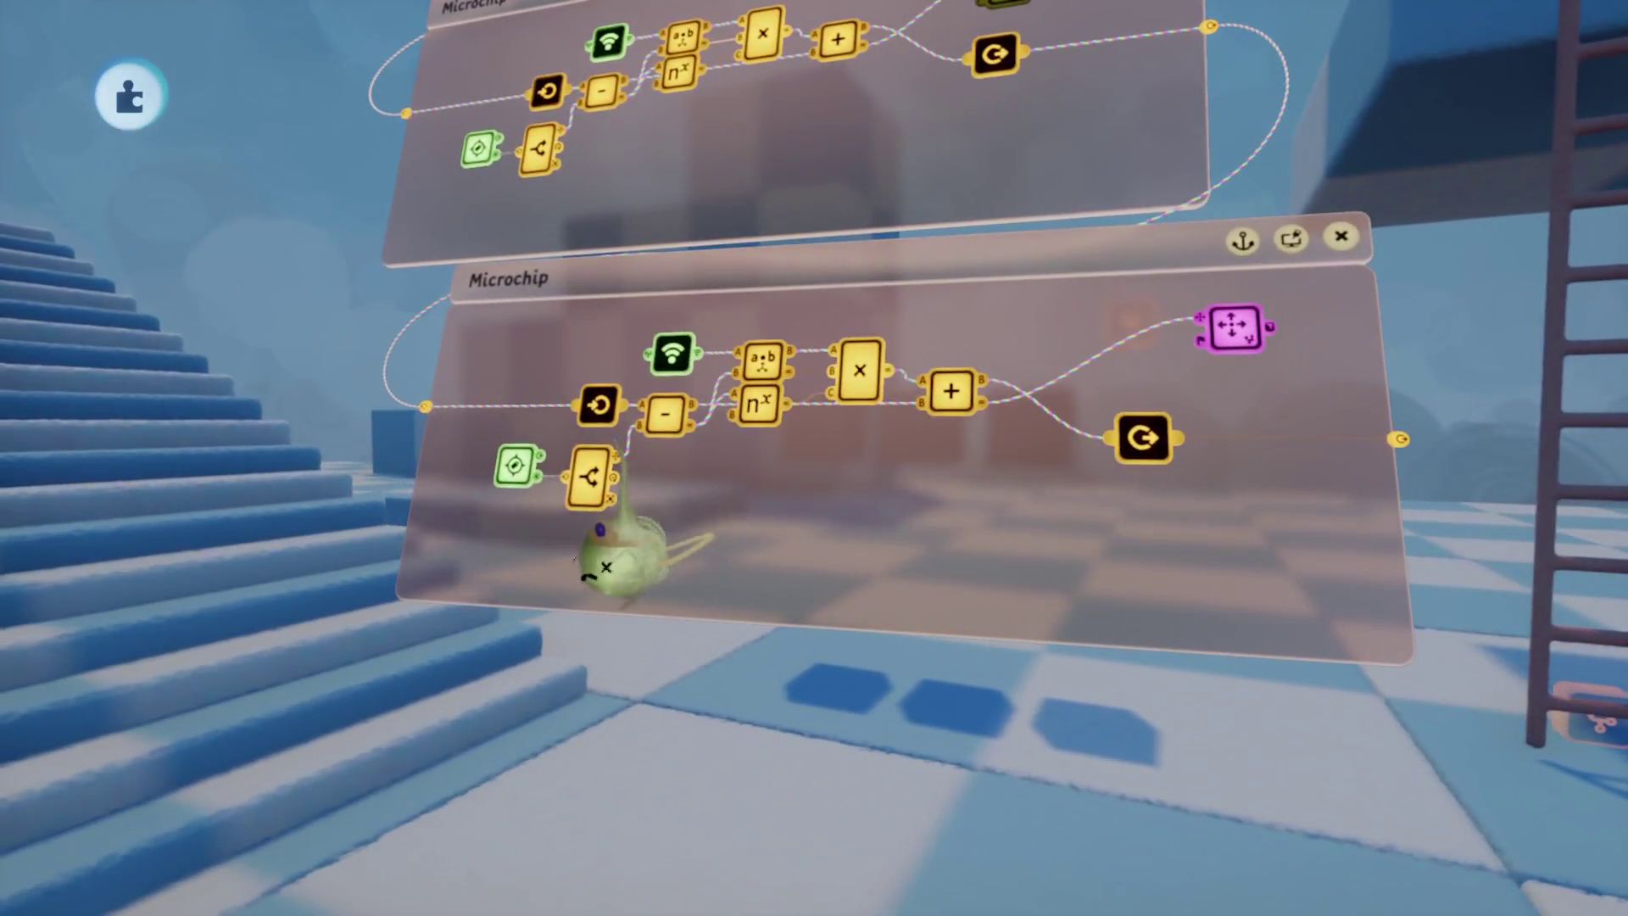
# Step: Move the splitter node out beside the Tag and wire the Tag output into it
pyautogui.moveTo(607, 564)
pyautogui.mouseDown()
pyautogui.moveTo(564, 582)
pyautogui.moveTo(582, 539)
pyautogui.moveTo(751, 543)
pyautogui.moveTo(745, 501)
pyautogui.mouseUp()
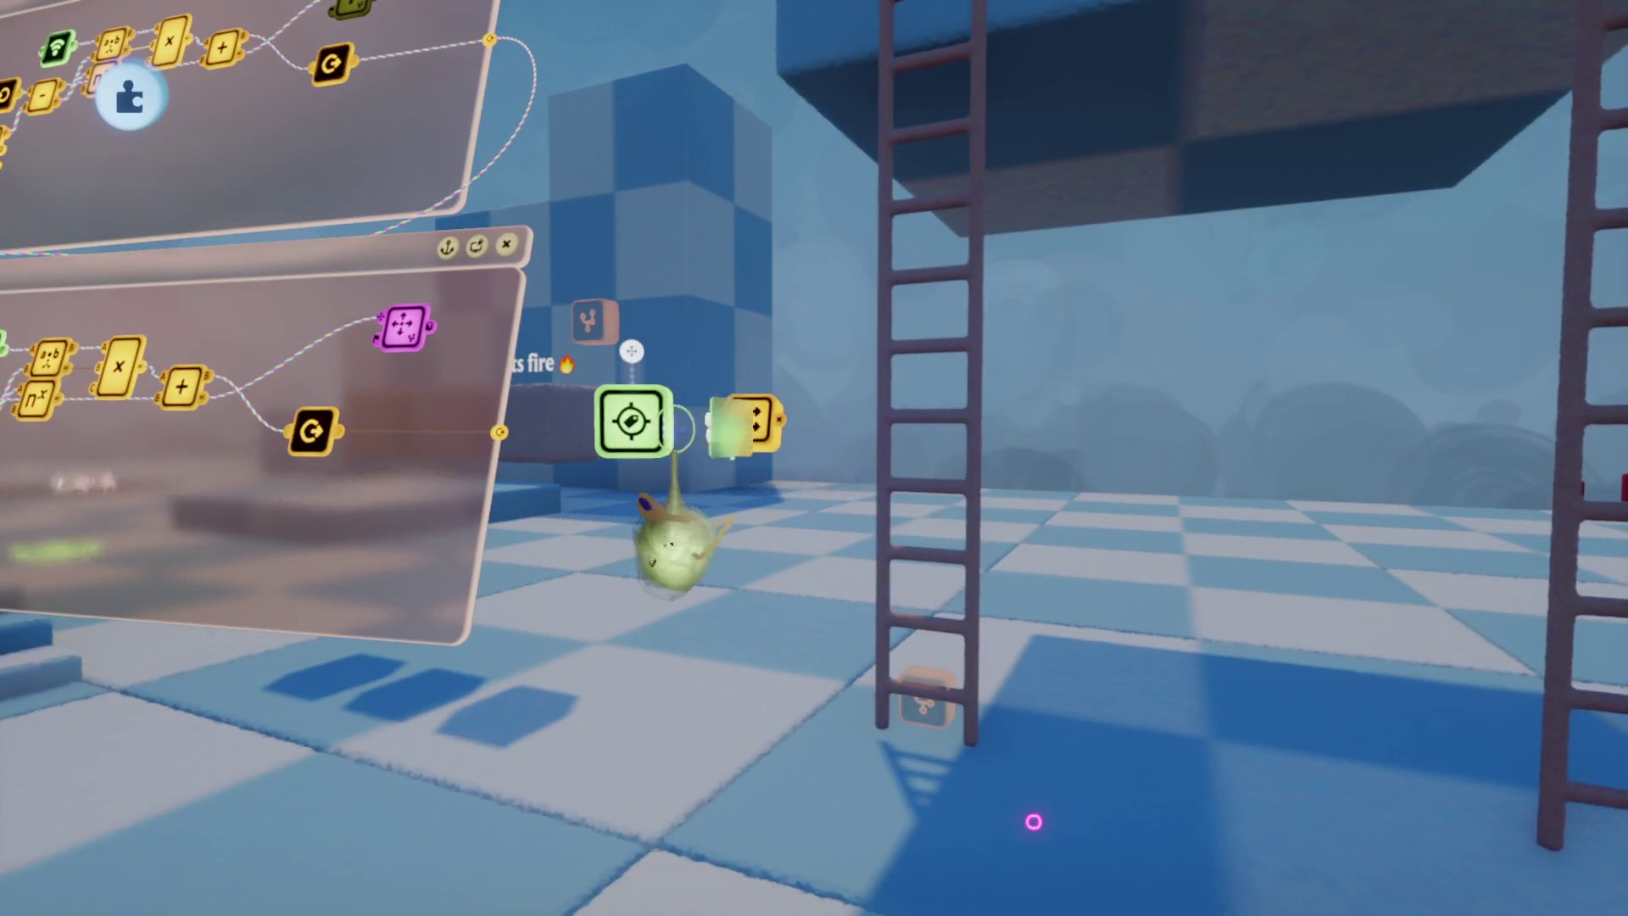
pyautogui.click(670, 555)
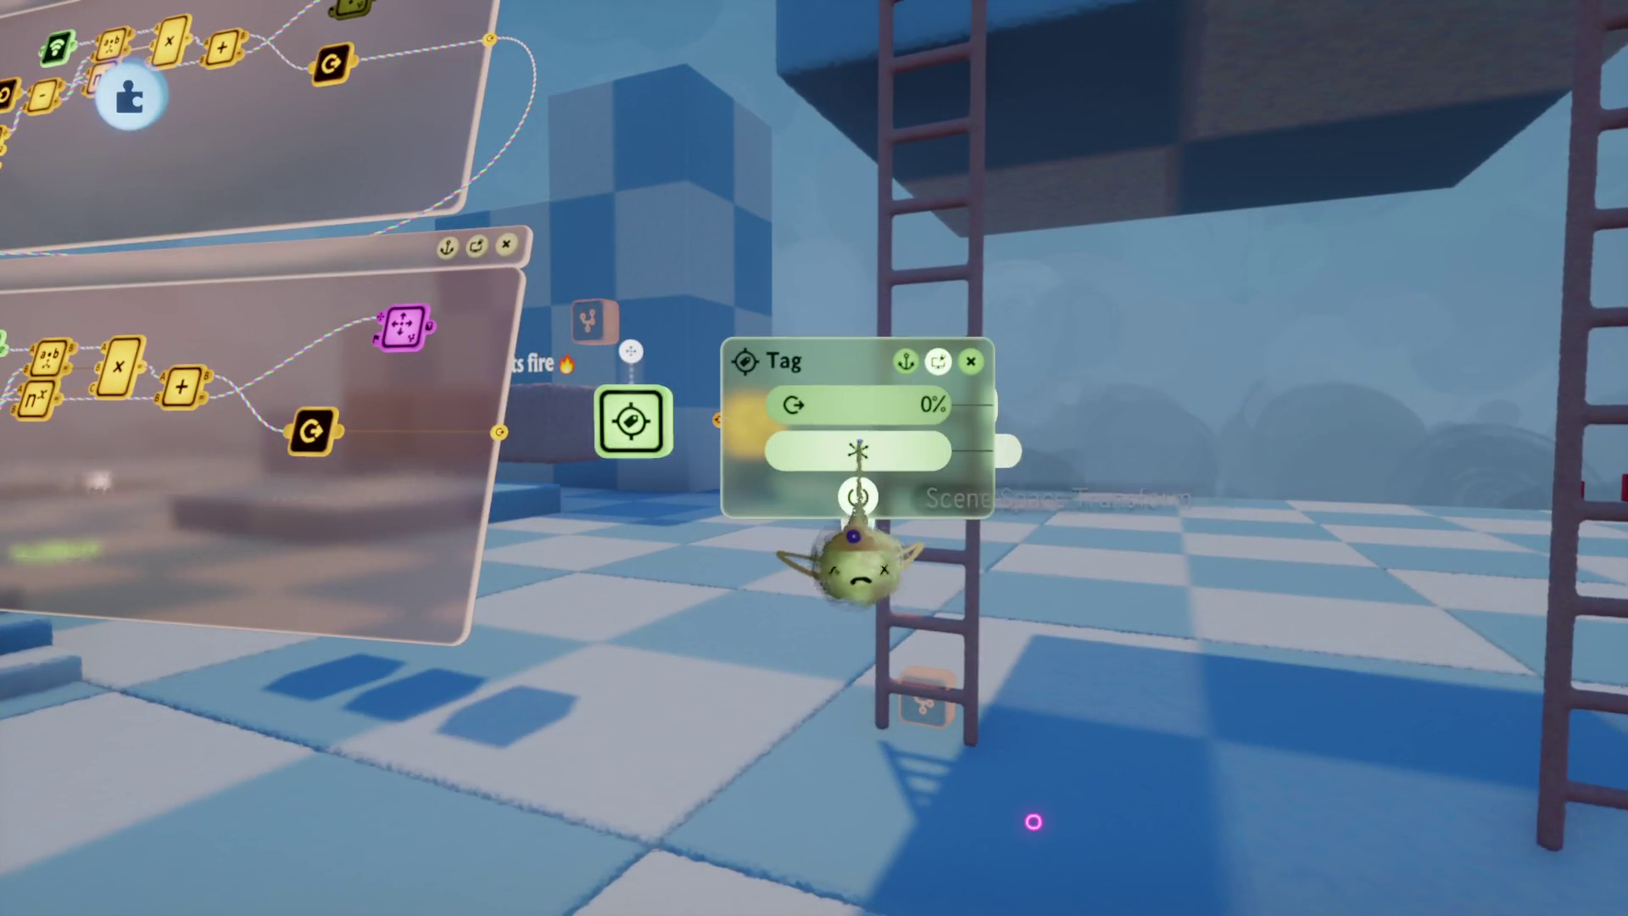
pyautogui.press('Escape')
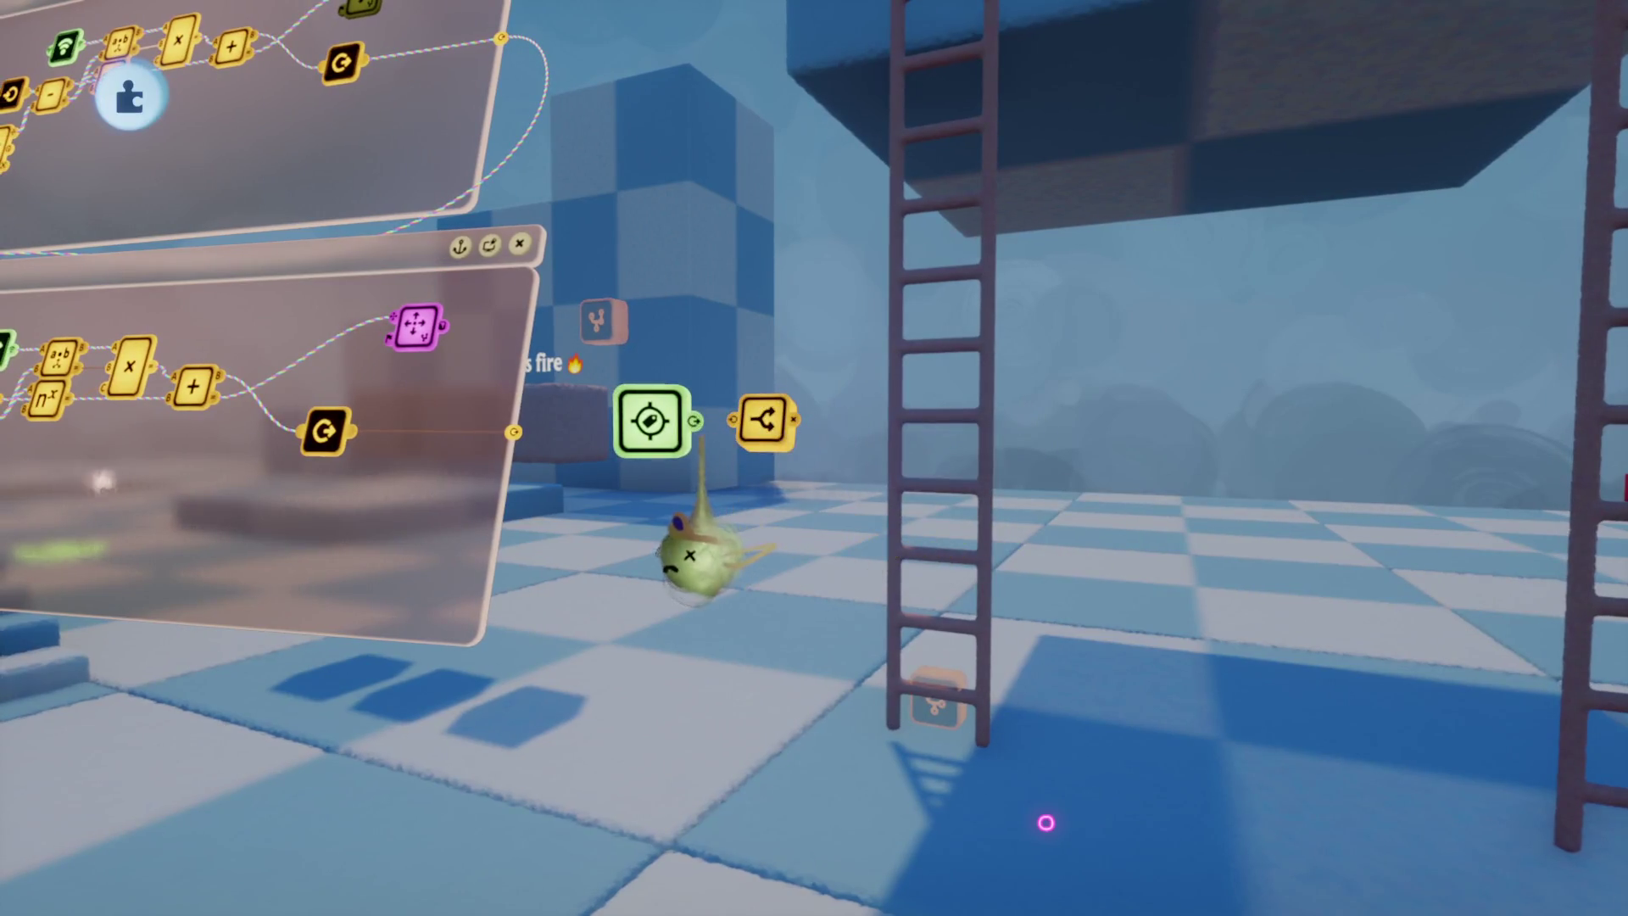
pyautogui.click(746, 564)
pyautogui.click(776, 551)
pyautogui.moveTo(776, 475)
pyautogui.mouseDown()
pyautogui.moveTo(711, 471)
pyautogui.moveTo(827, 471)
pyautogui.moveTo(788, 406)
pyautogui.moveTo(708, 492)
pyautogui.moveTo(781, 704)
pyautogui.moveTo(828, 704)
pyautogui.moveTo(827, 405)
pyautogui.mouseUp()
pyautogui.hotkey('ctrl', 'z')
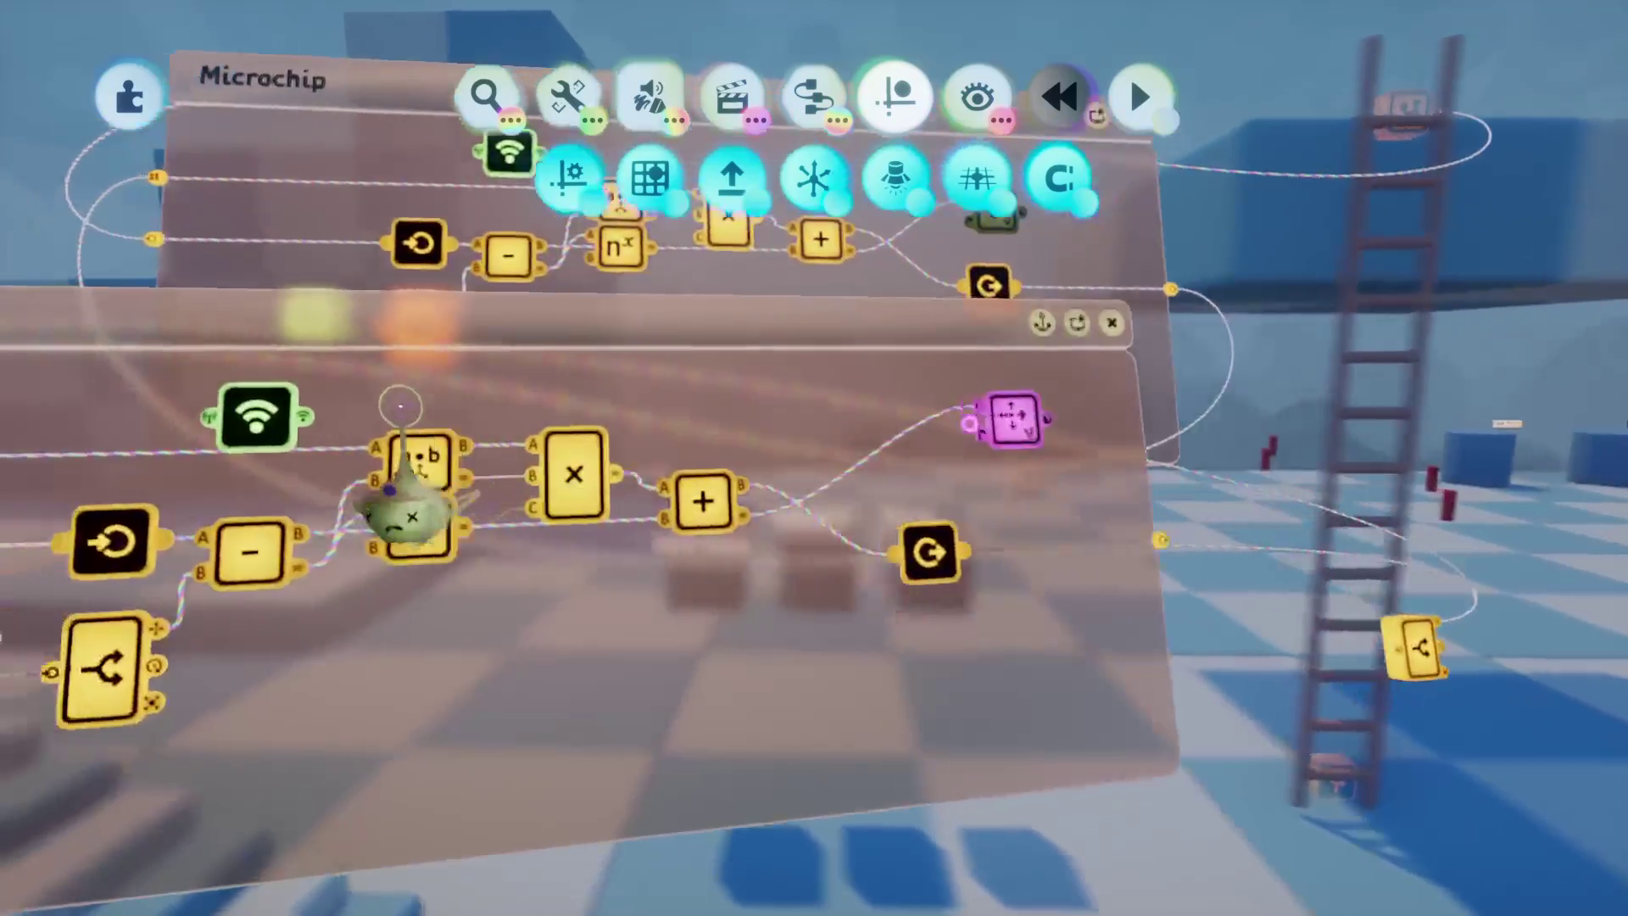
# Step: Read the live values in the subtract and dot-product calculators, where A reads 10.88
pyautogui.click(399, 462)
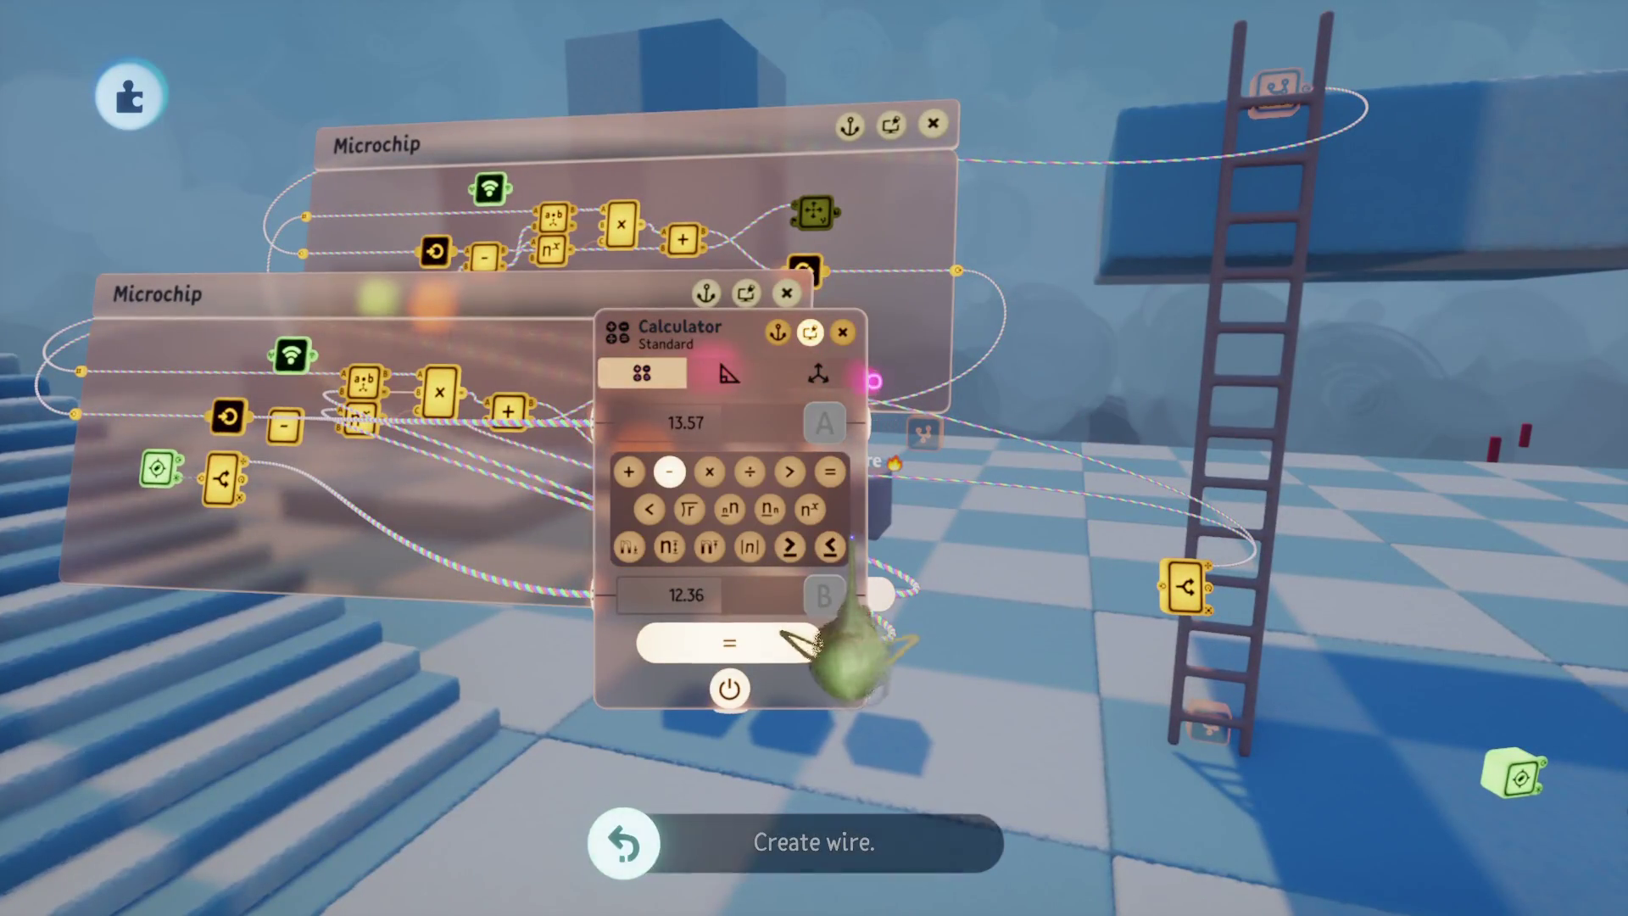
pyautogui.press('Escape')
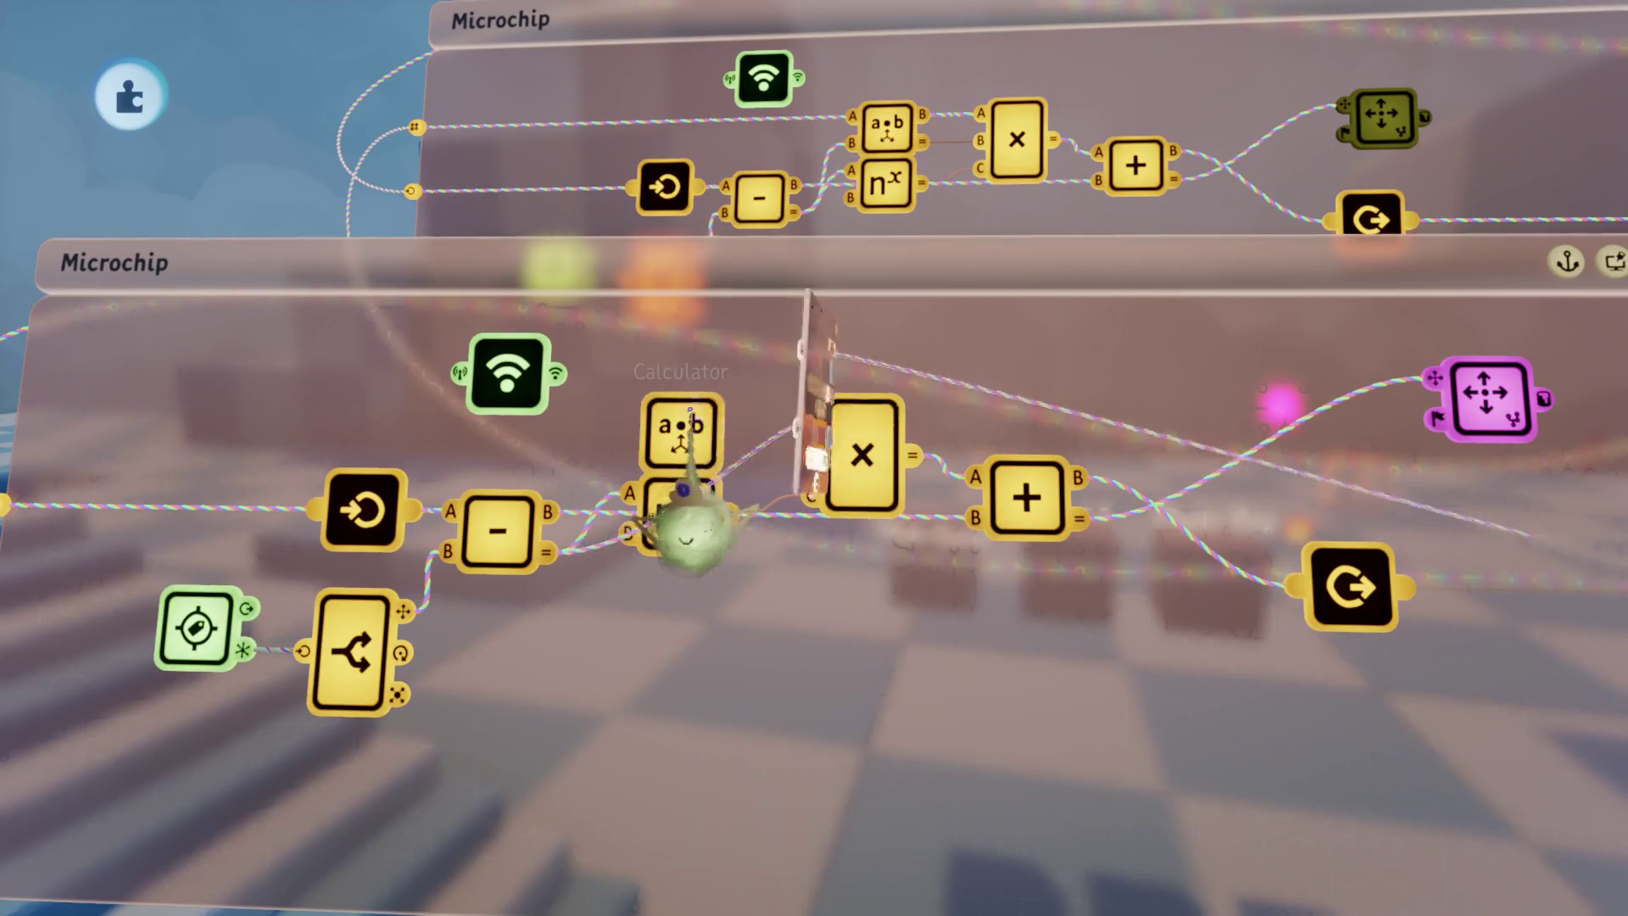
pyautogui.click(683, 428)
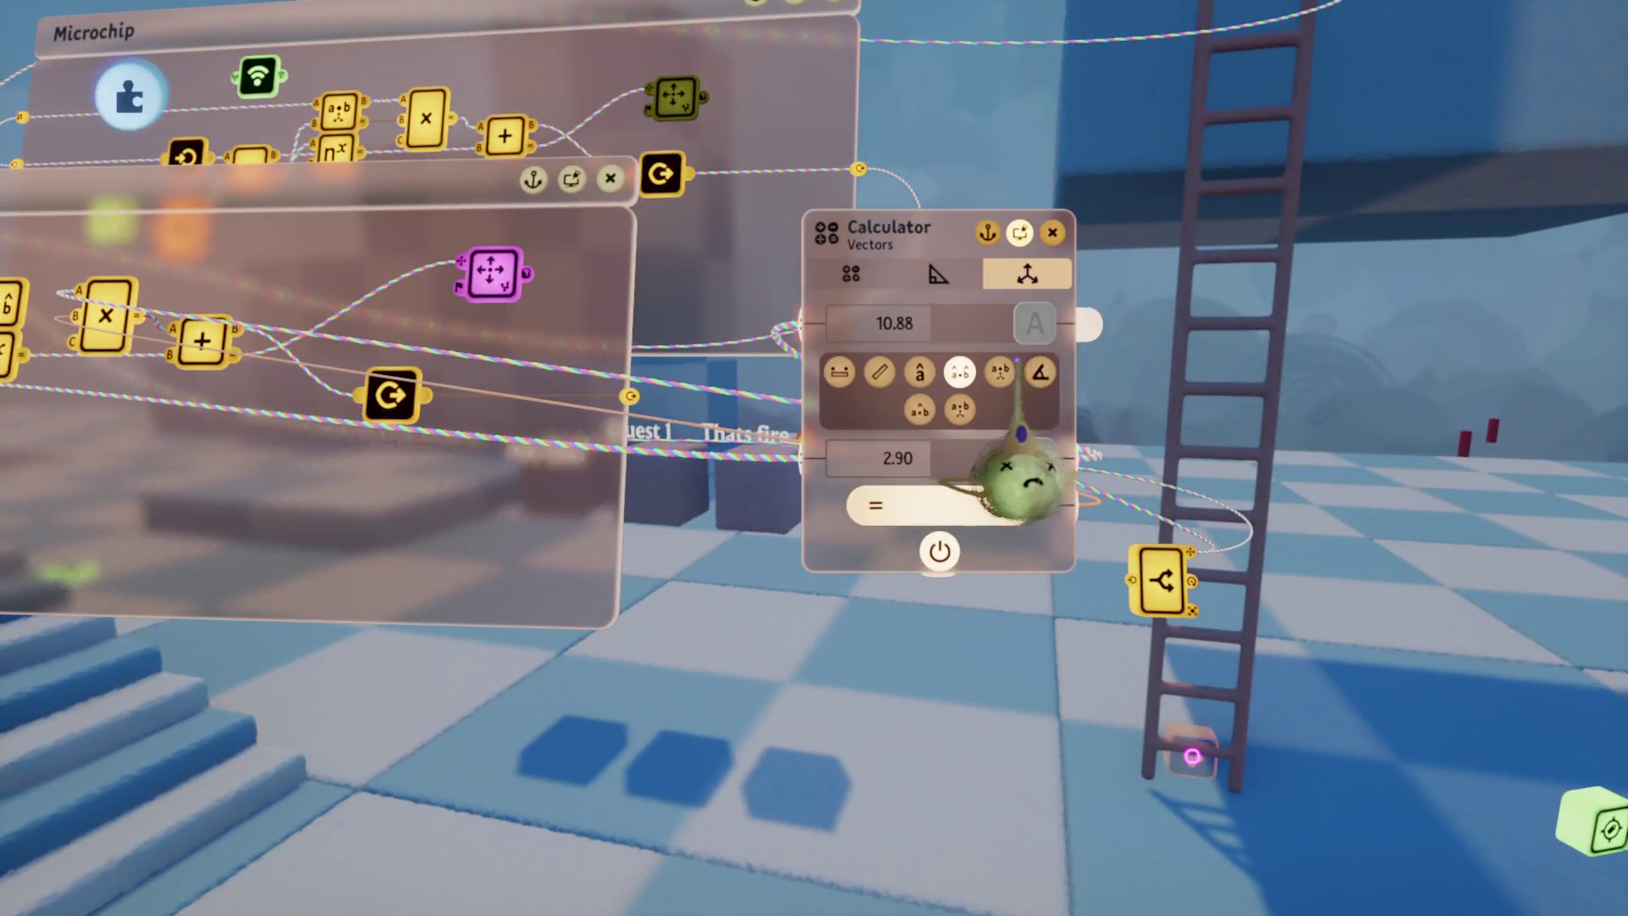
pyautogui.press('Escape')
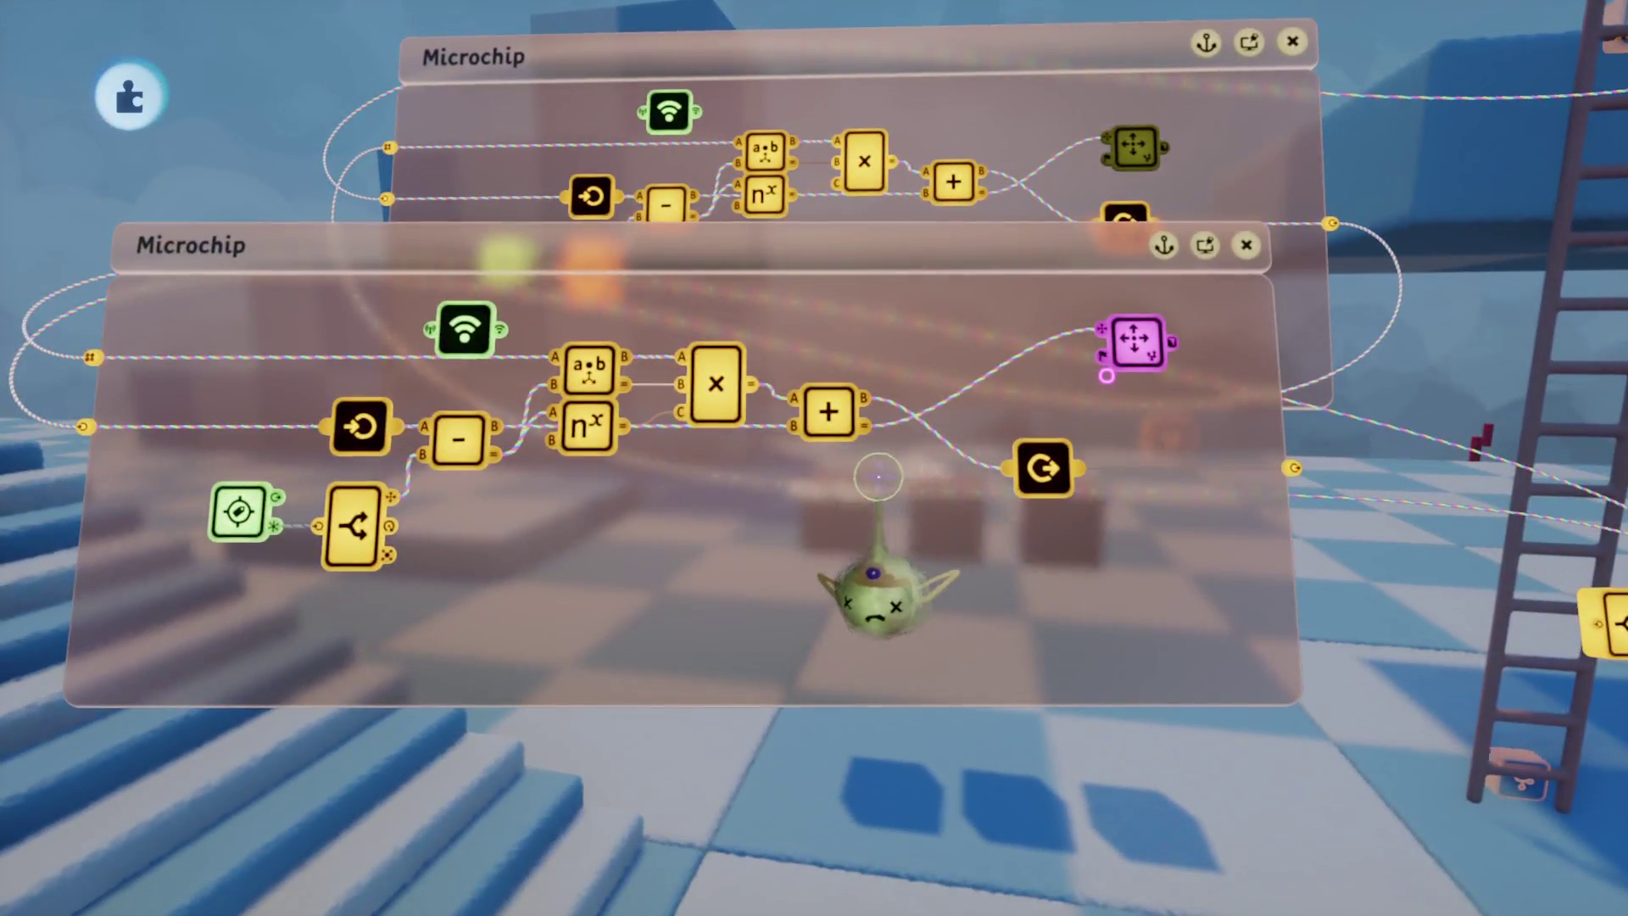
pyautogui.click(704, 513)
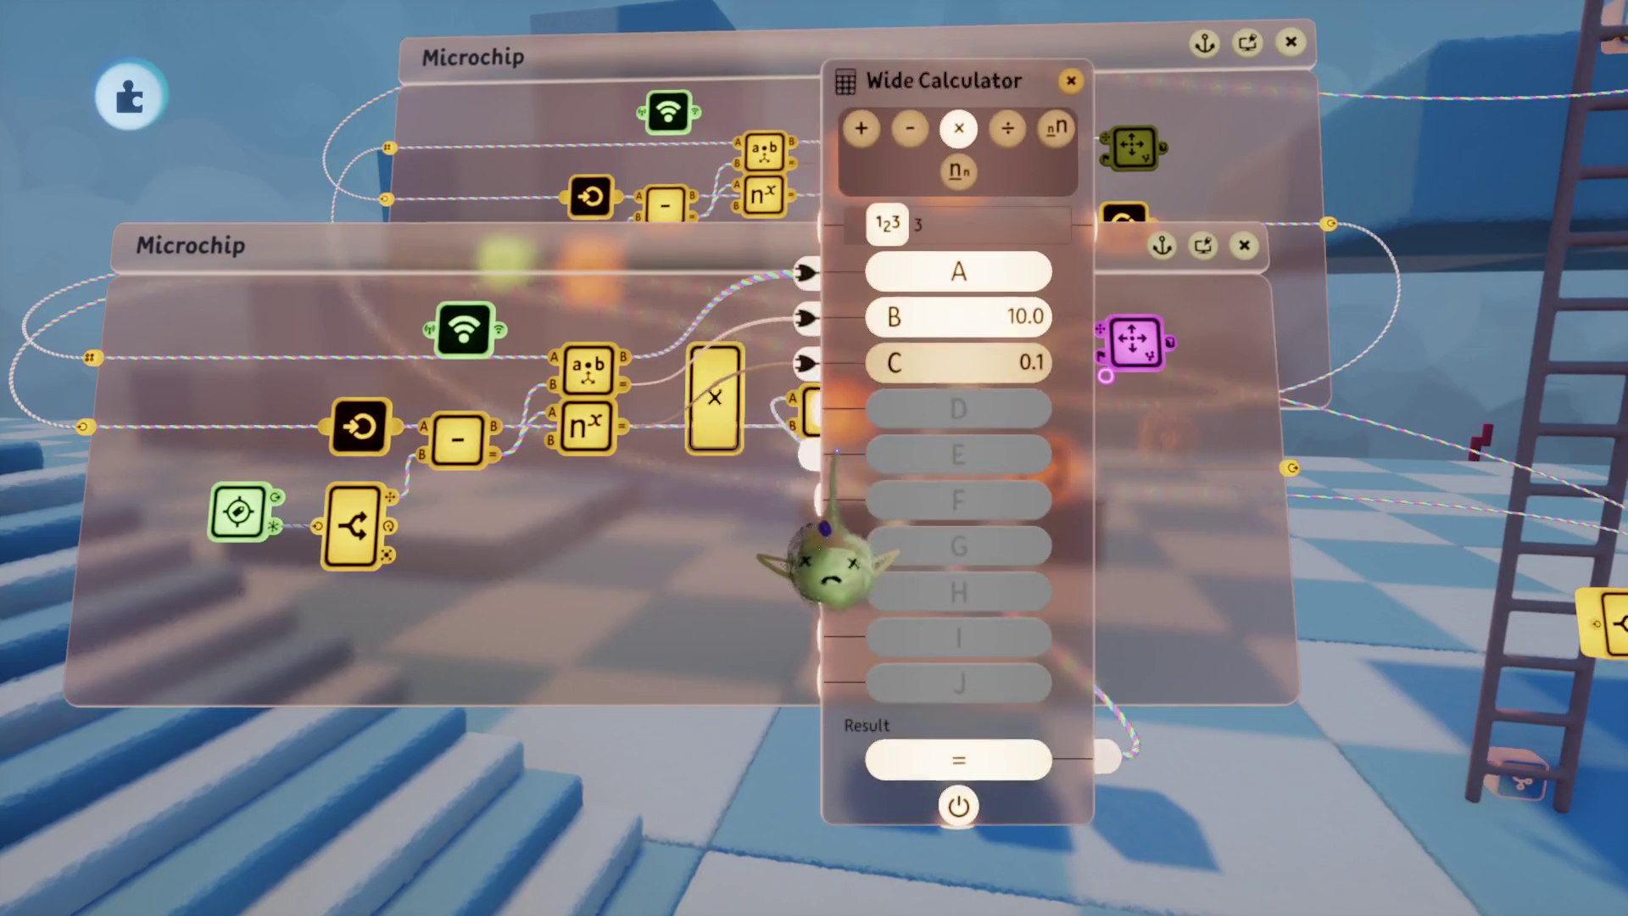
pyautogui.press('Escape')
pyautogui.click(653, 538)
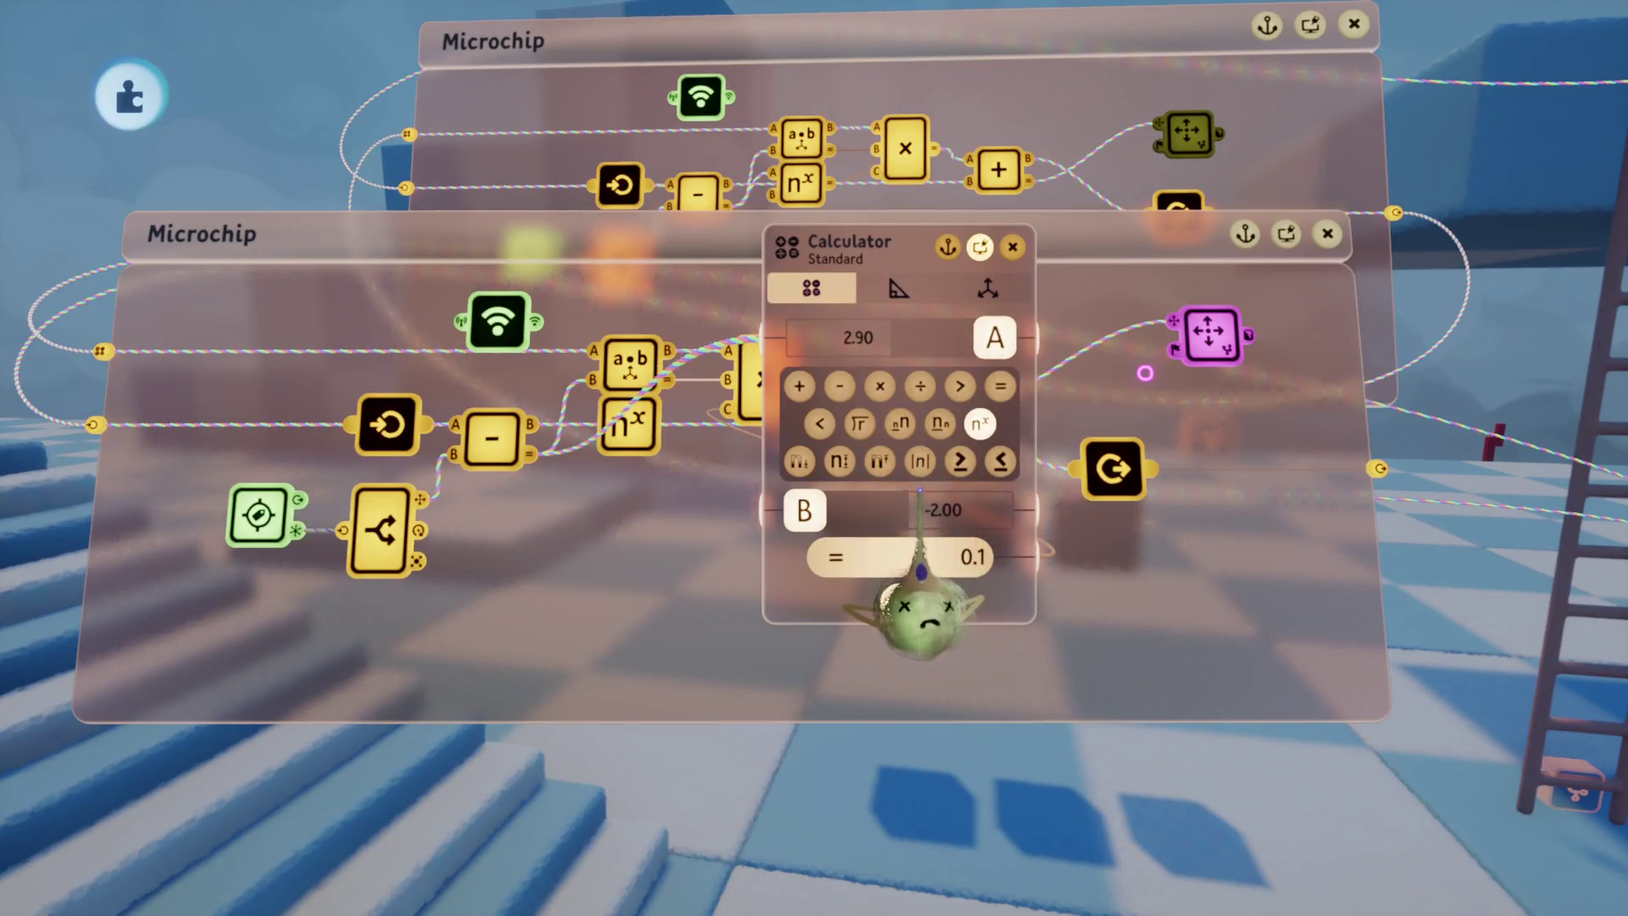
pyautogui.press('Escape')
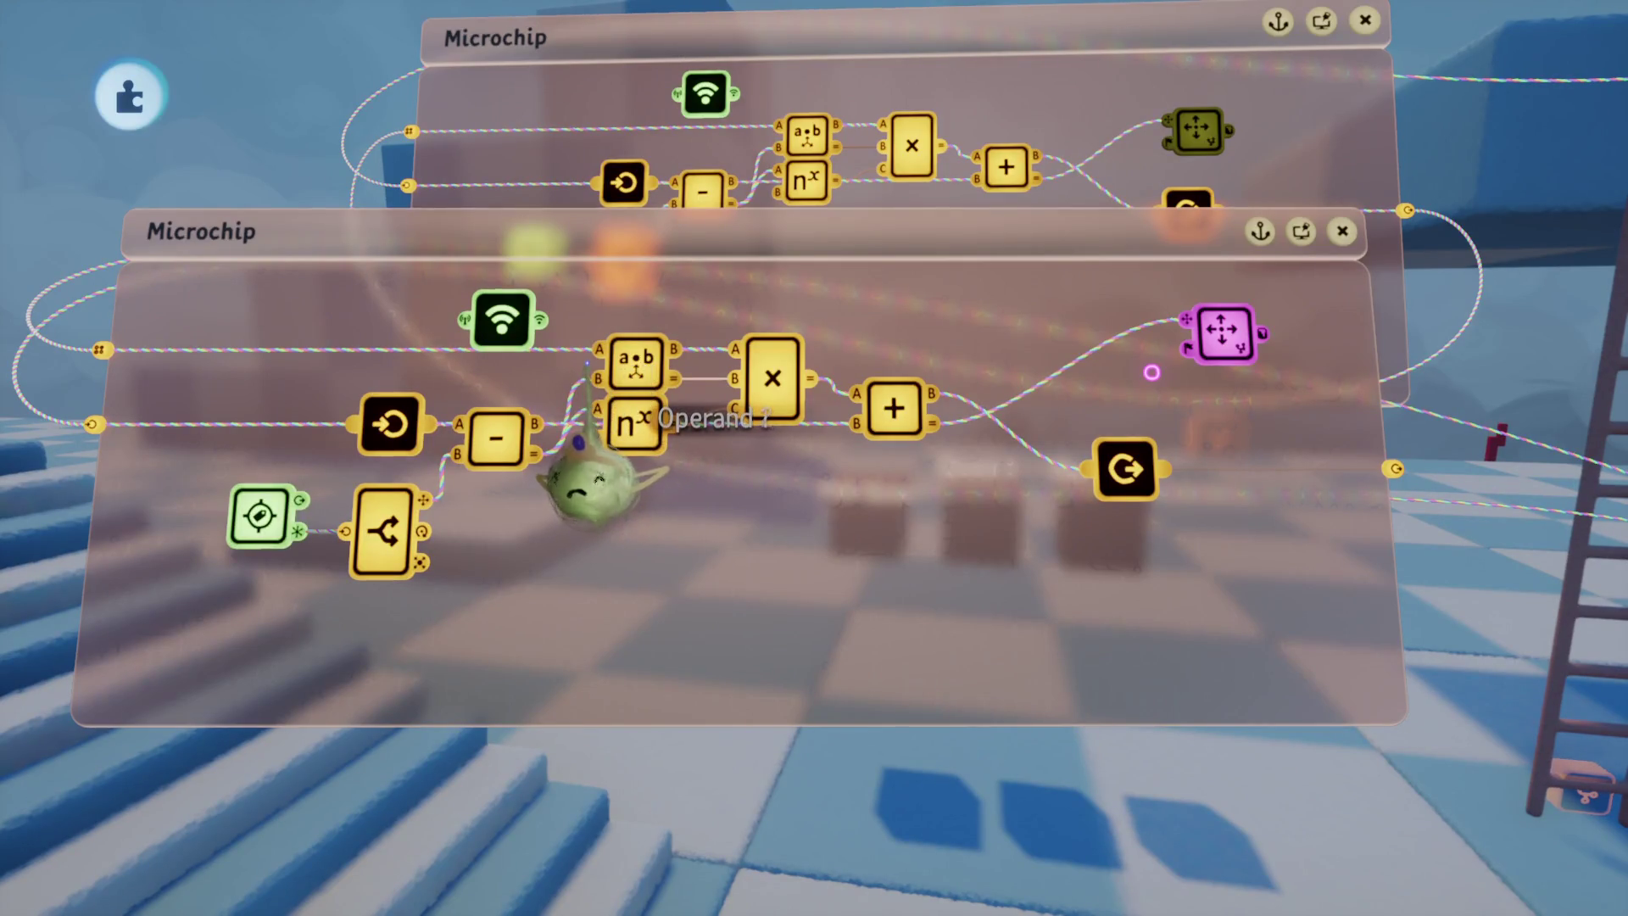
# Step: Check the dot-product calculator, stop testing, and turn the view to the microchip panels
pyautogui.press('e')
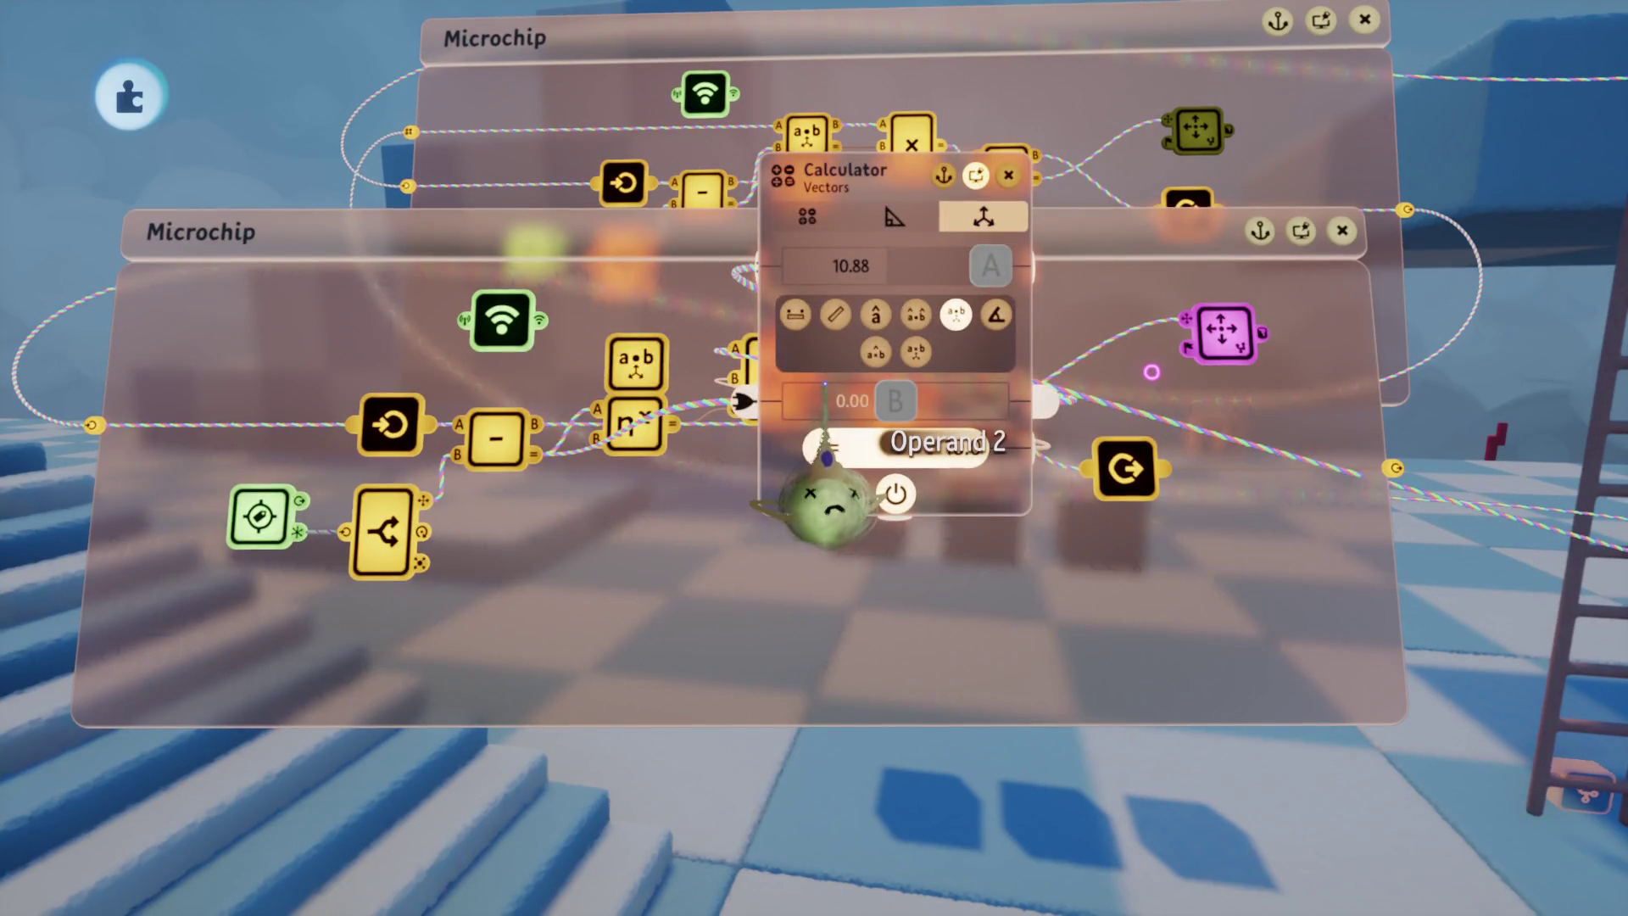
pyautogui.press('Escape')
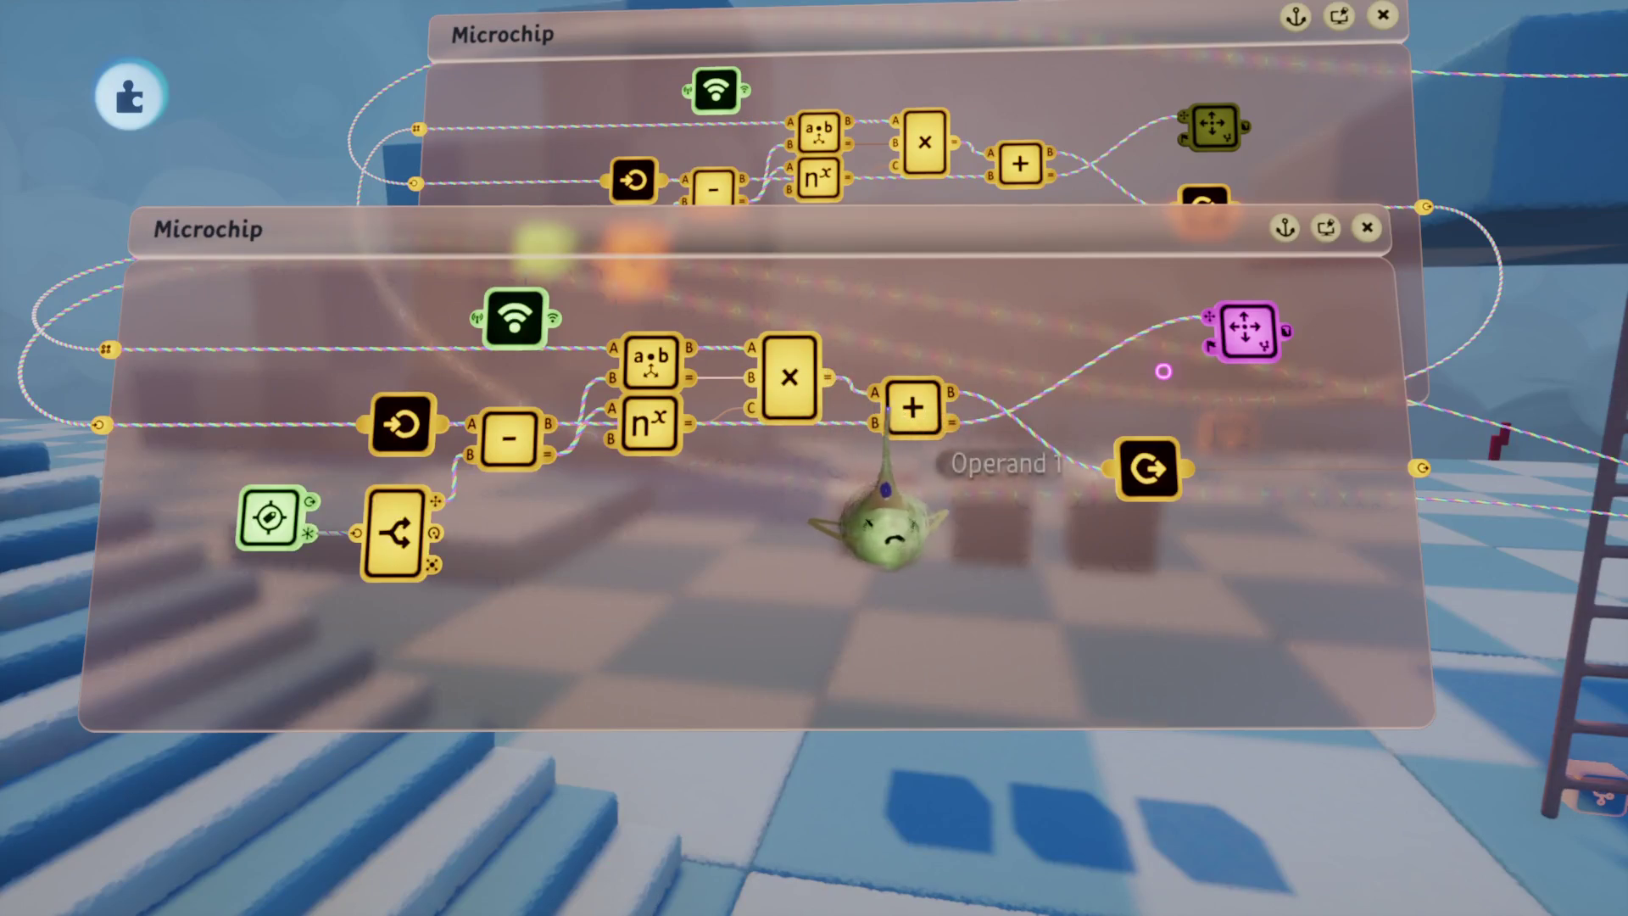
pyautogui.press('Right')
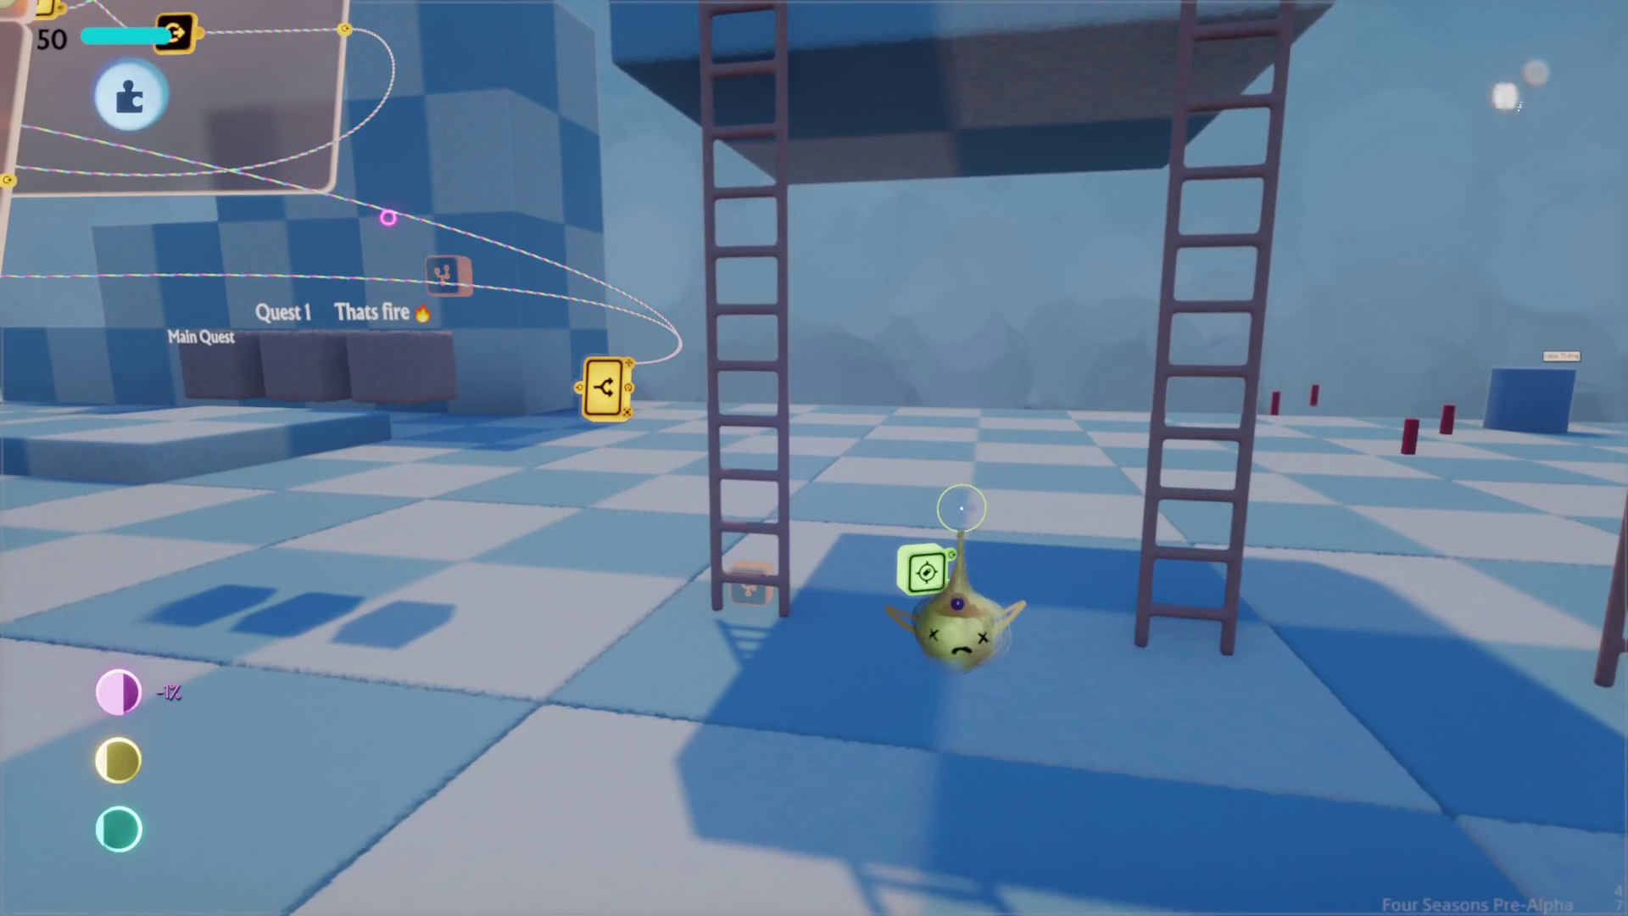
pyautogui.press('Escape')
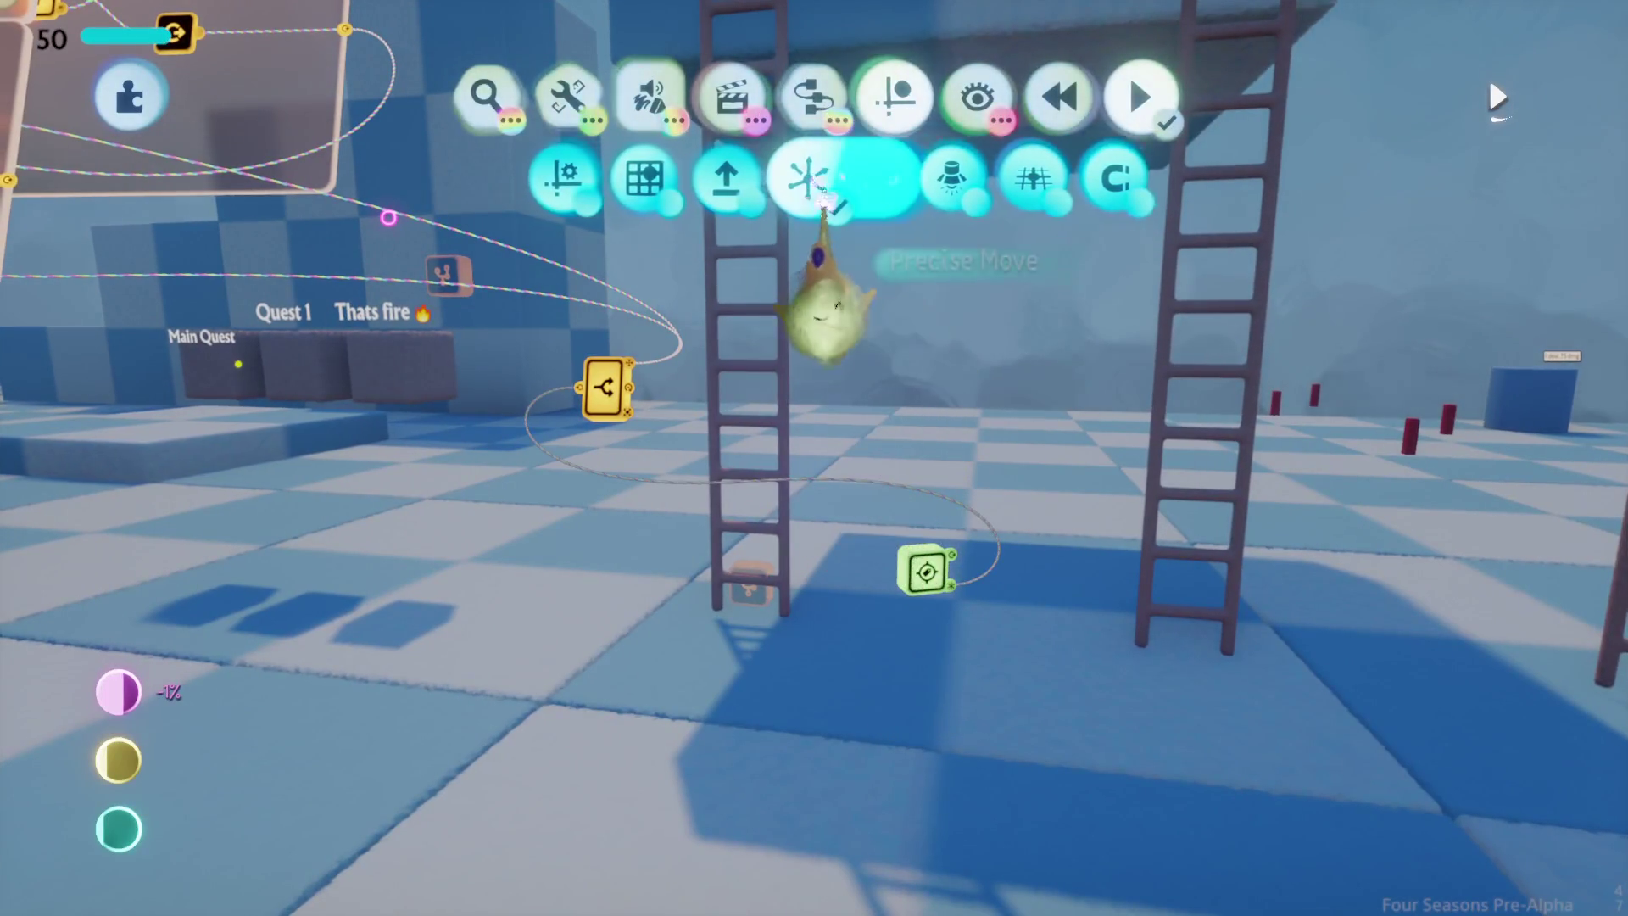
pyautogui.press('Left')
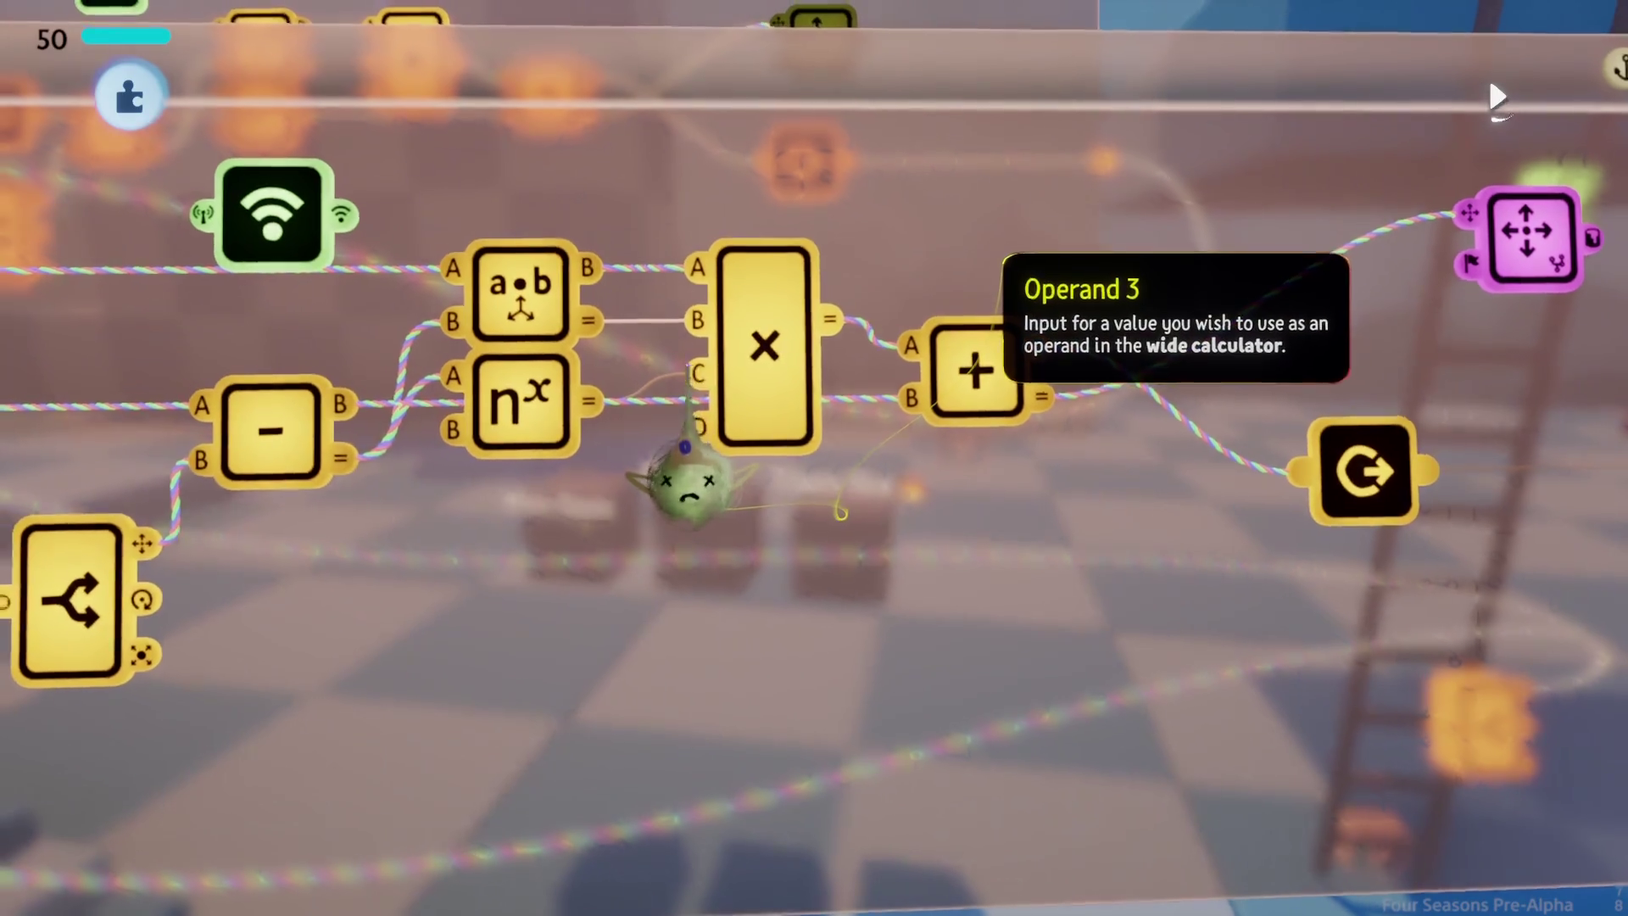
# Step: Search for and stamp the Vector Calculator, then inspect its vProjection (Vector) node
pyautogui.hotkey('ctrl', 'f')
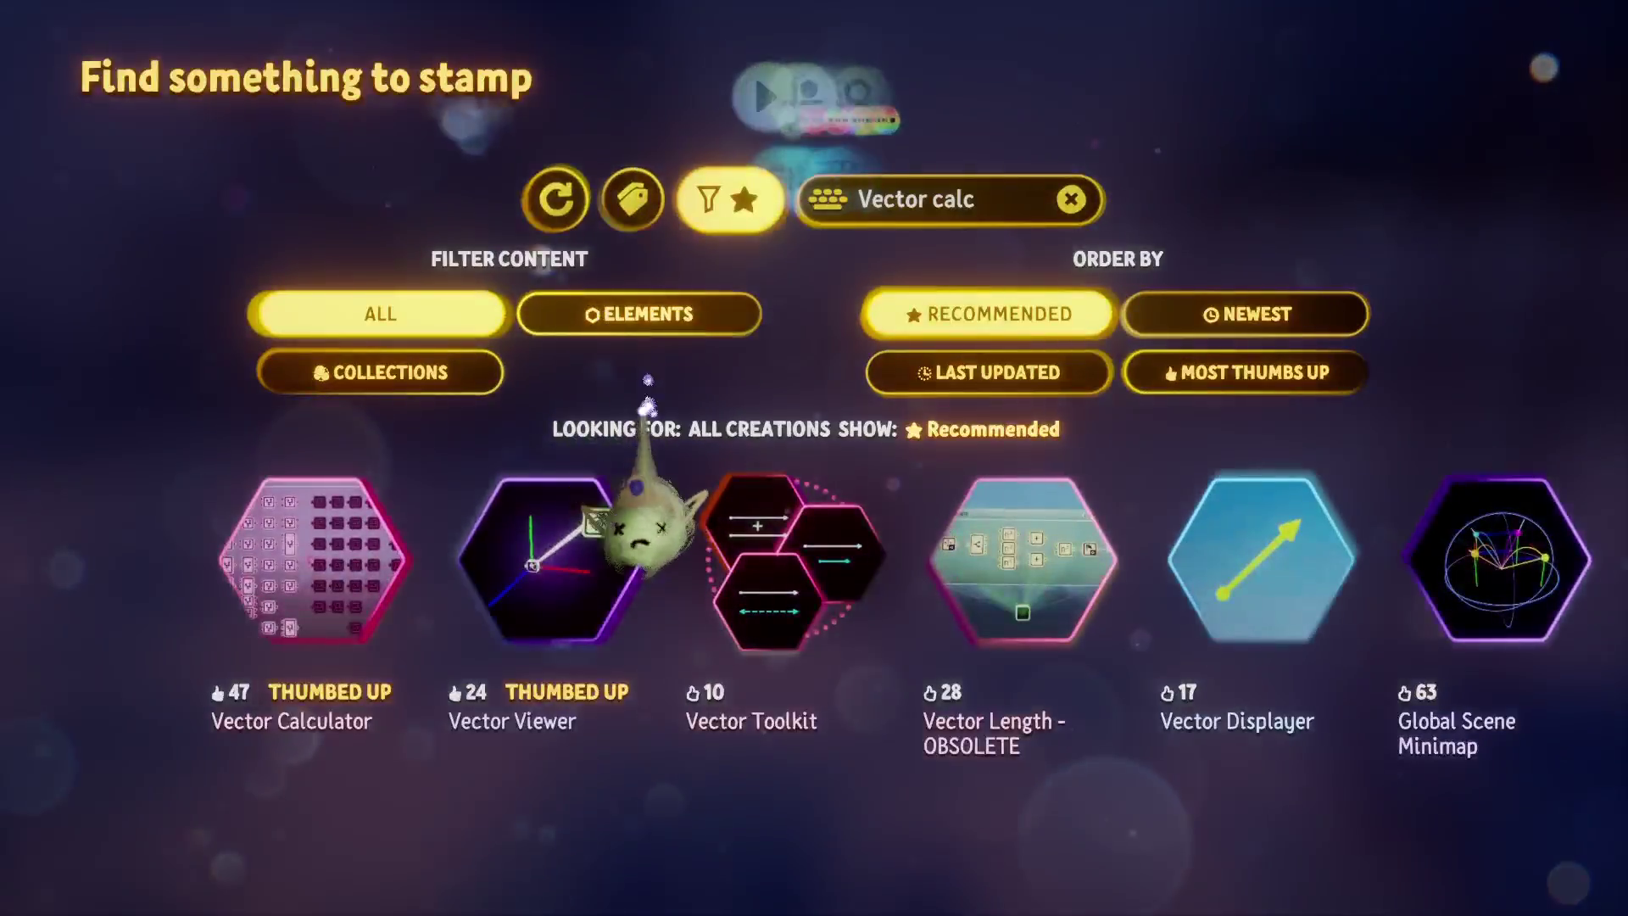
pyautogui.click(297, 627)
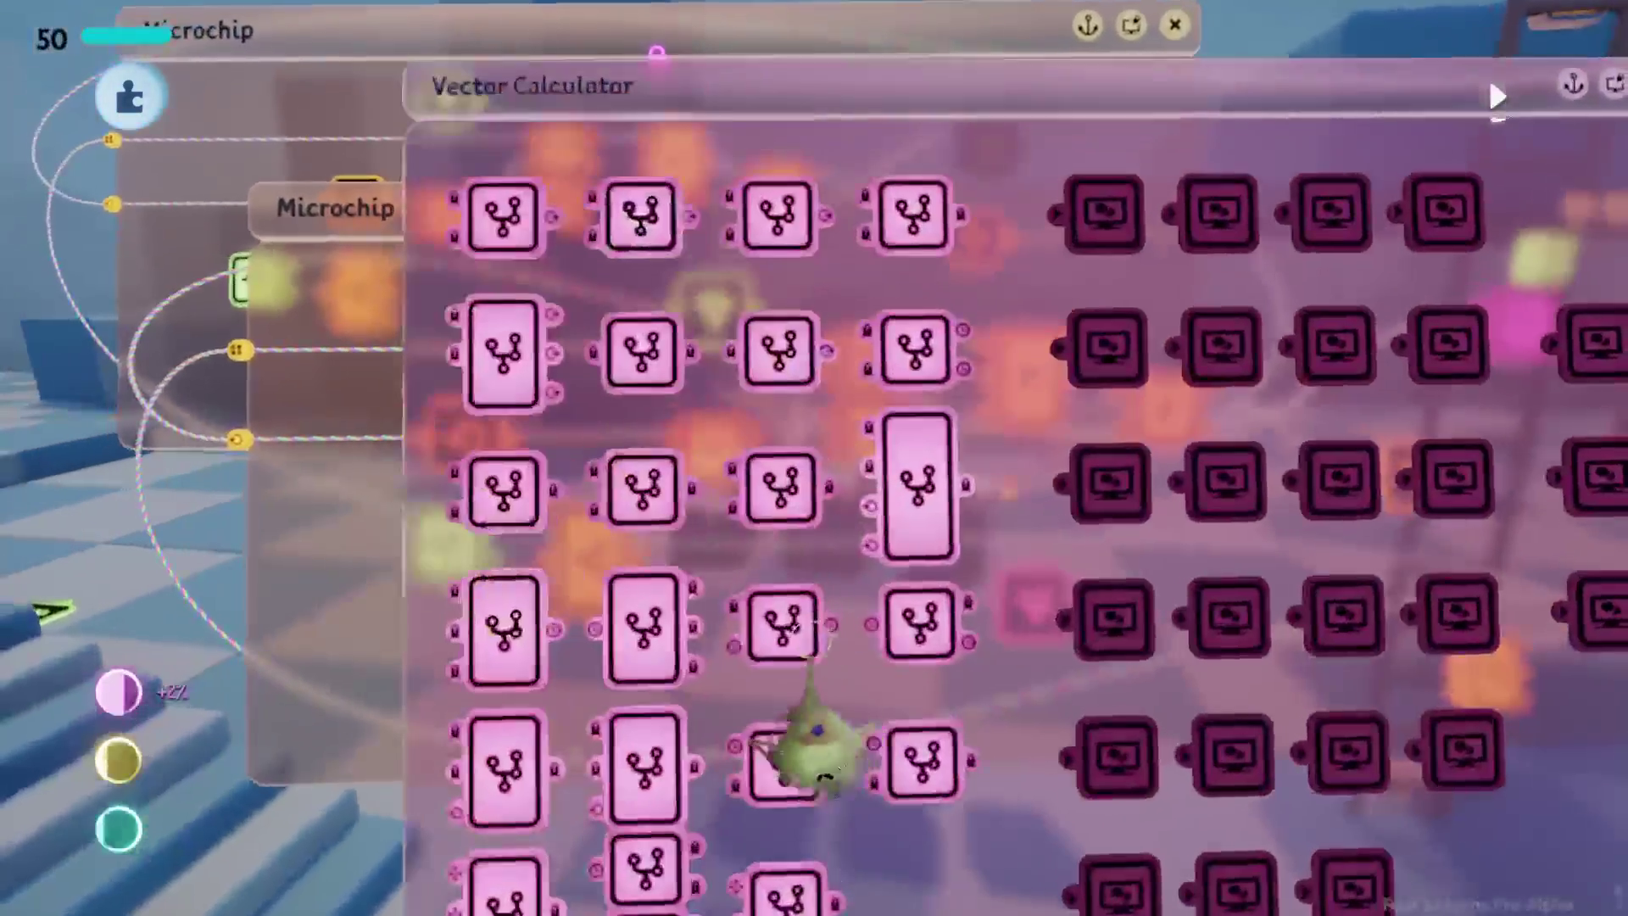
pyautogui.click(509, 623)
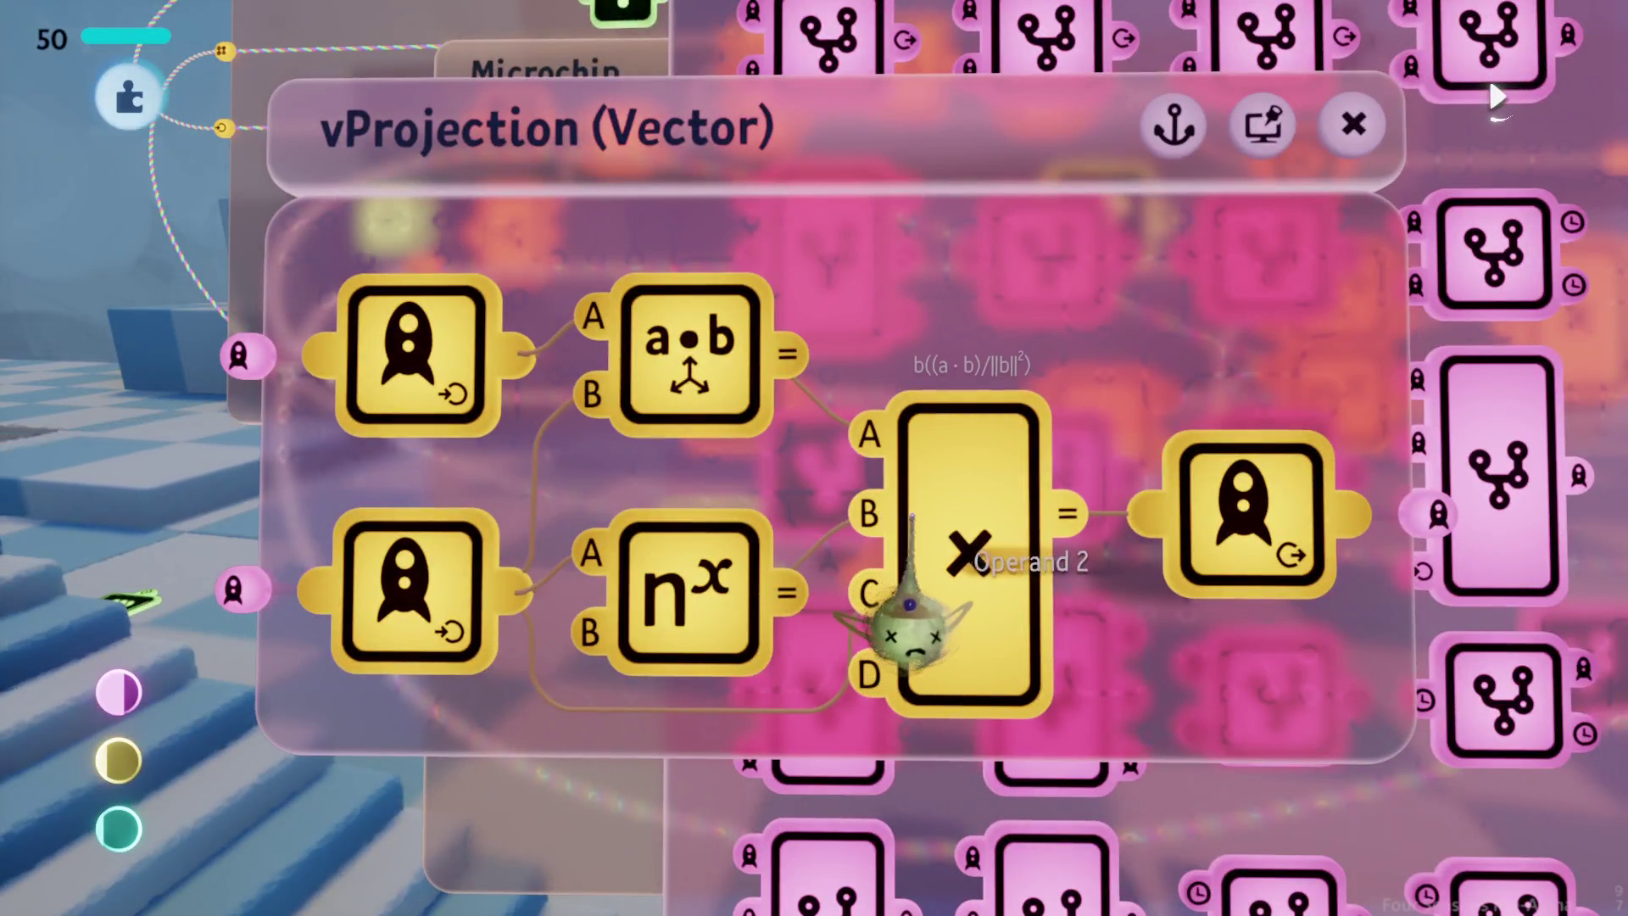
pyautogui.press('Escape')
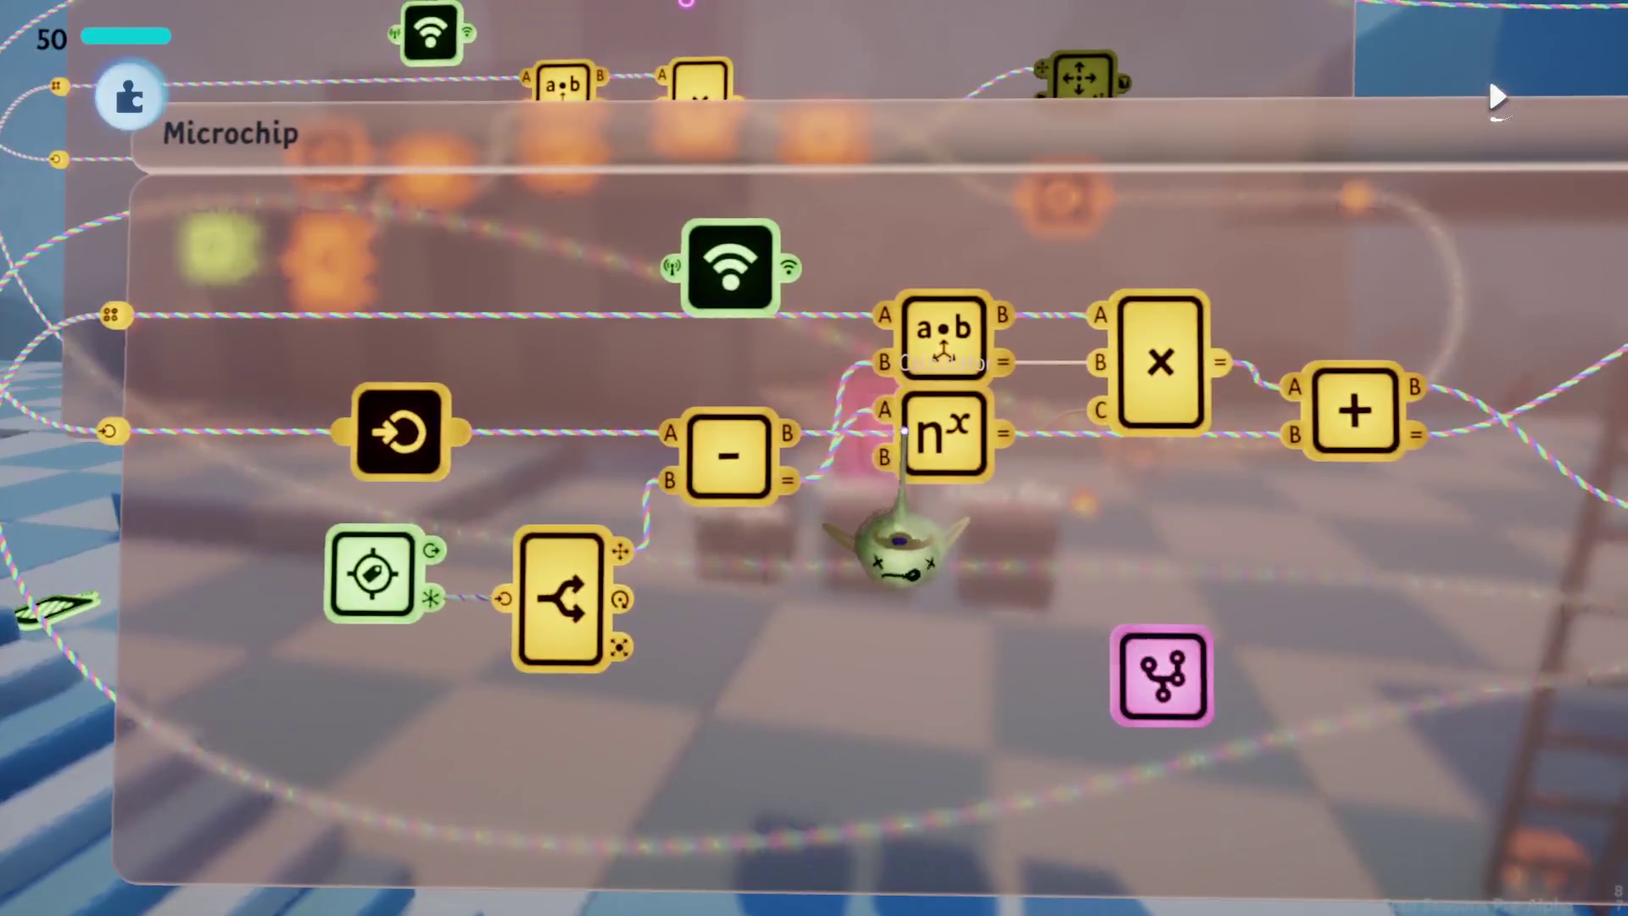
# Step: Clone the vProjection node into the ladder microchip and wire the subtraction result into it
pyautogui.moveTo(1162, 676); pyautogui.dragTo(1039, 624)
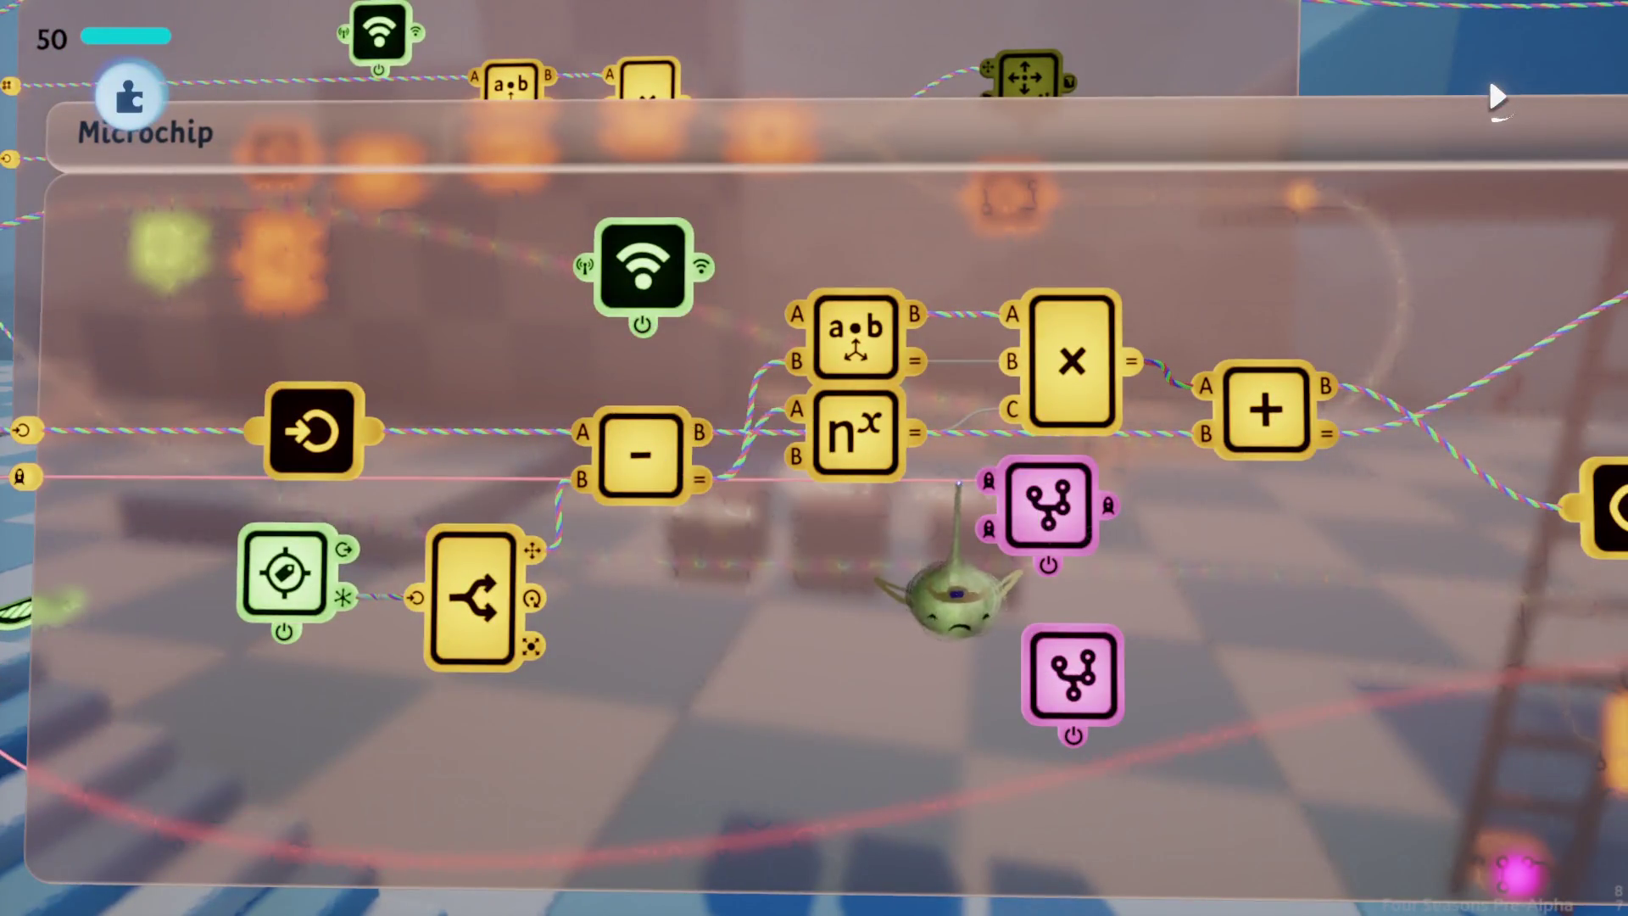
pyautogui.moveTo(697, 576)
pyautogui.mouseDown()
pyautogui.moveTo(784, 632)
pyautogui.moveTo(975, 576)
pyautogui.moveTo(993, 530)
pyautogui.mouseUp()
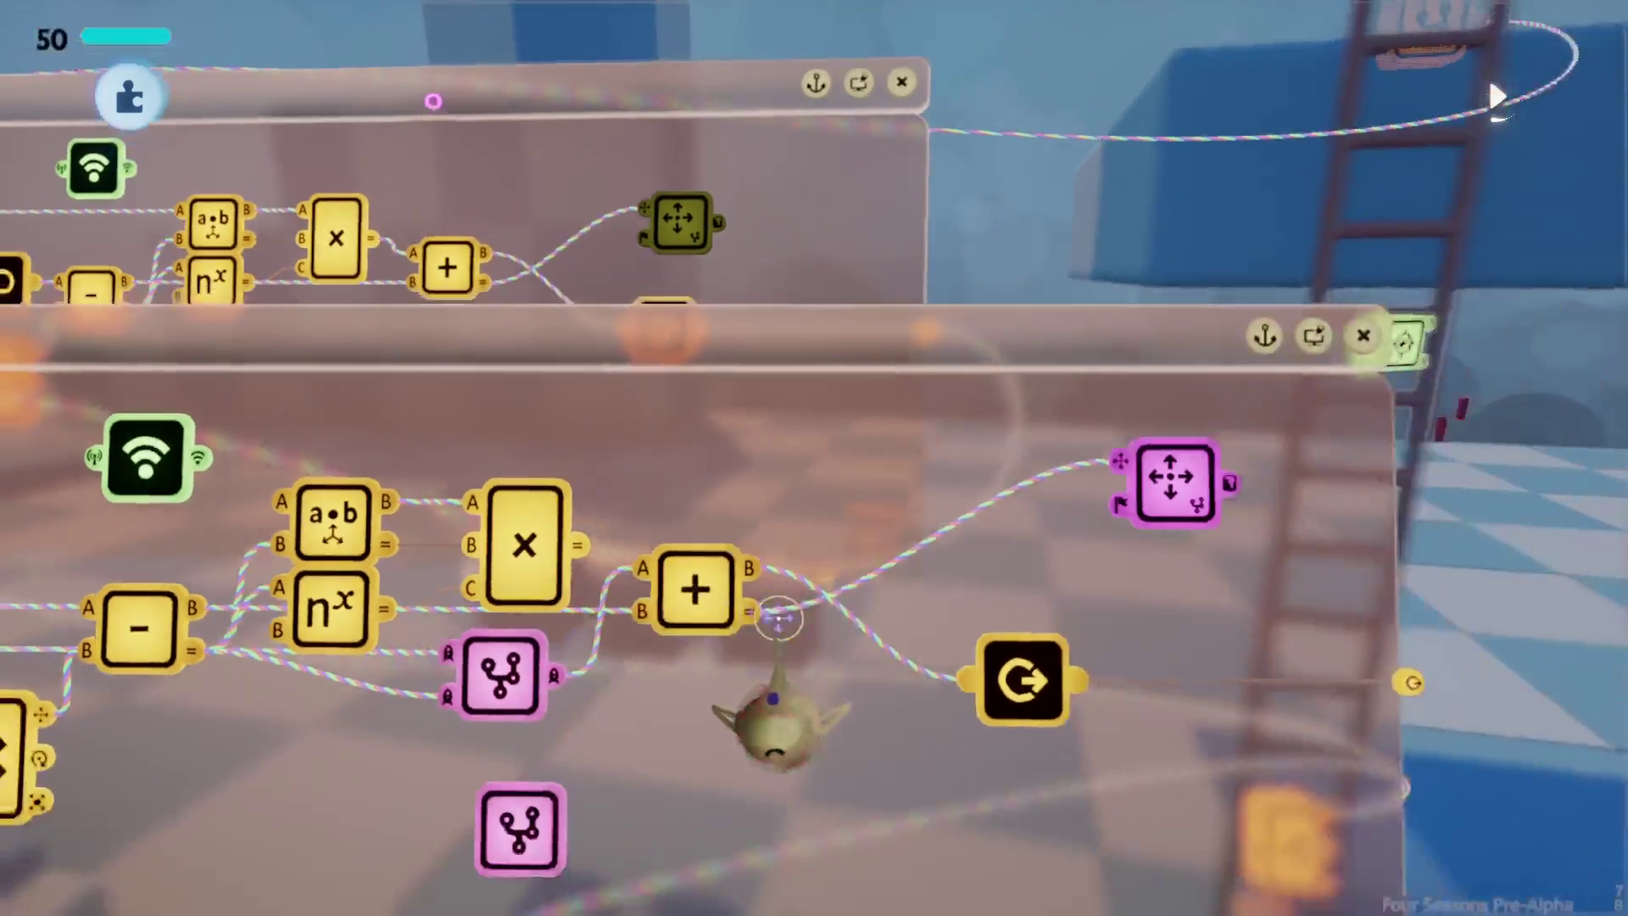
pyautogui.hotkey('ctrl', 'z')
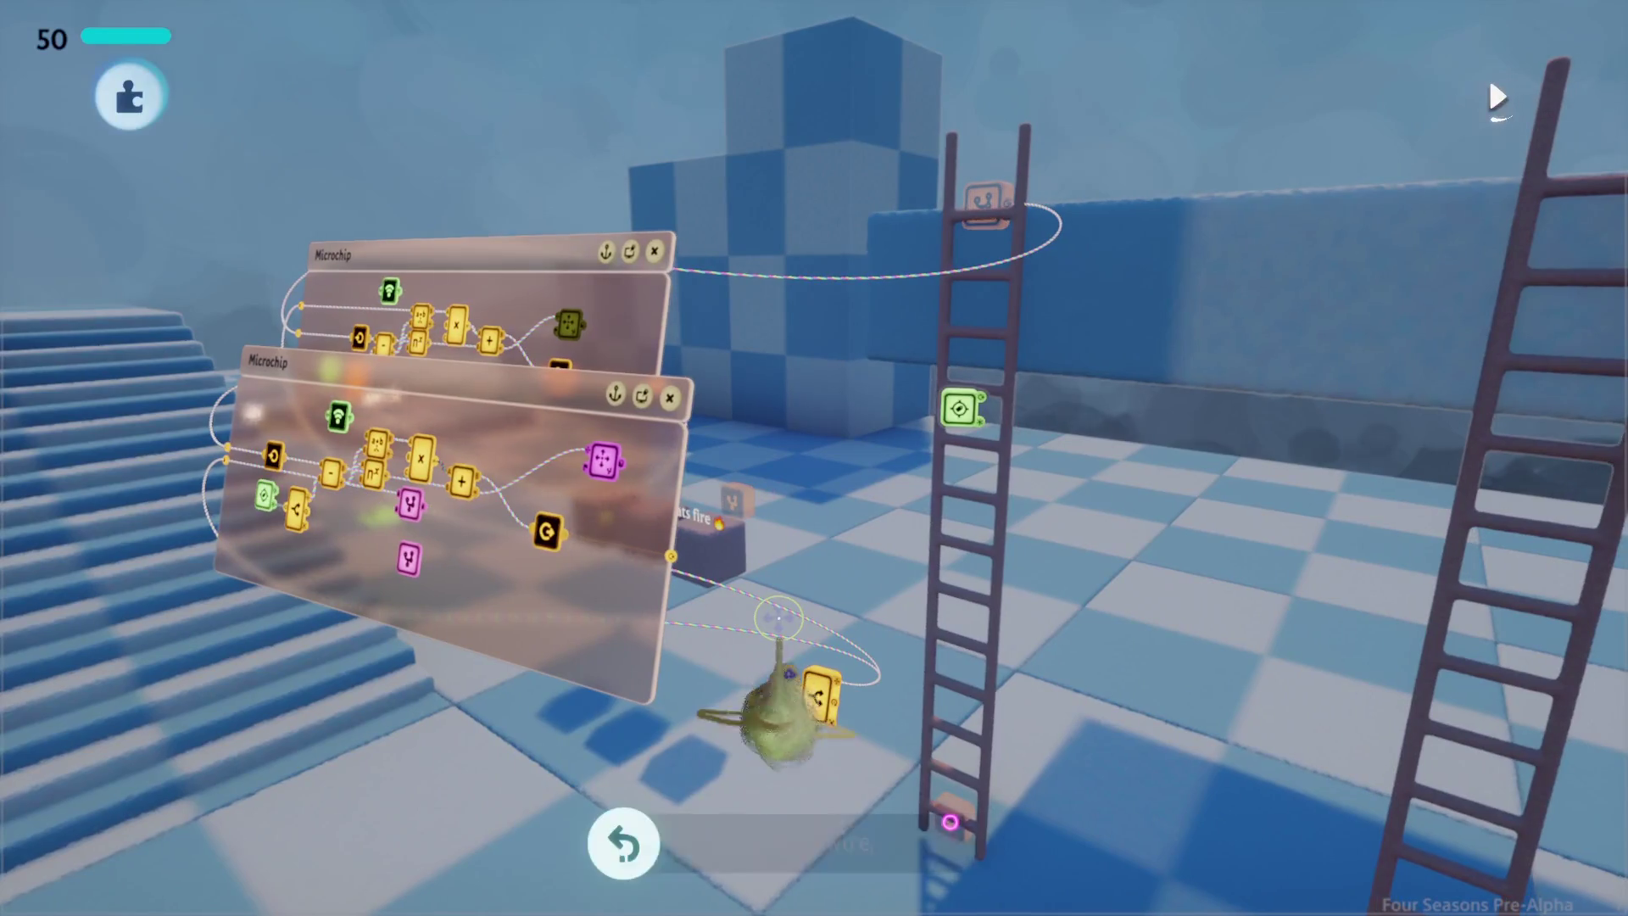
pyautogui.hotkey('ctrl', 'z')
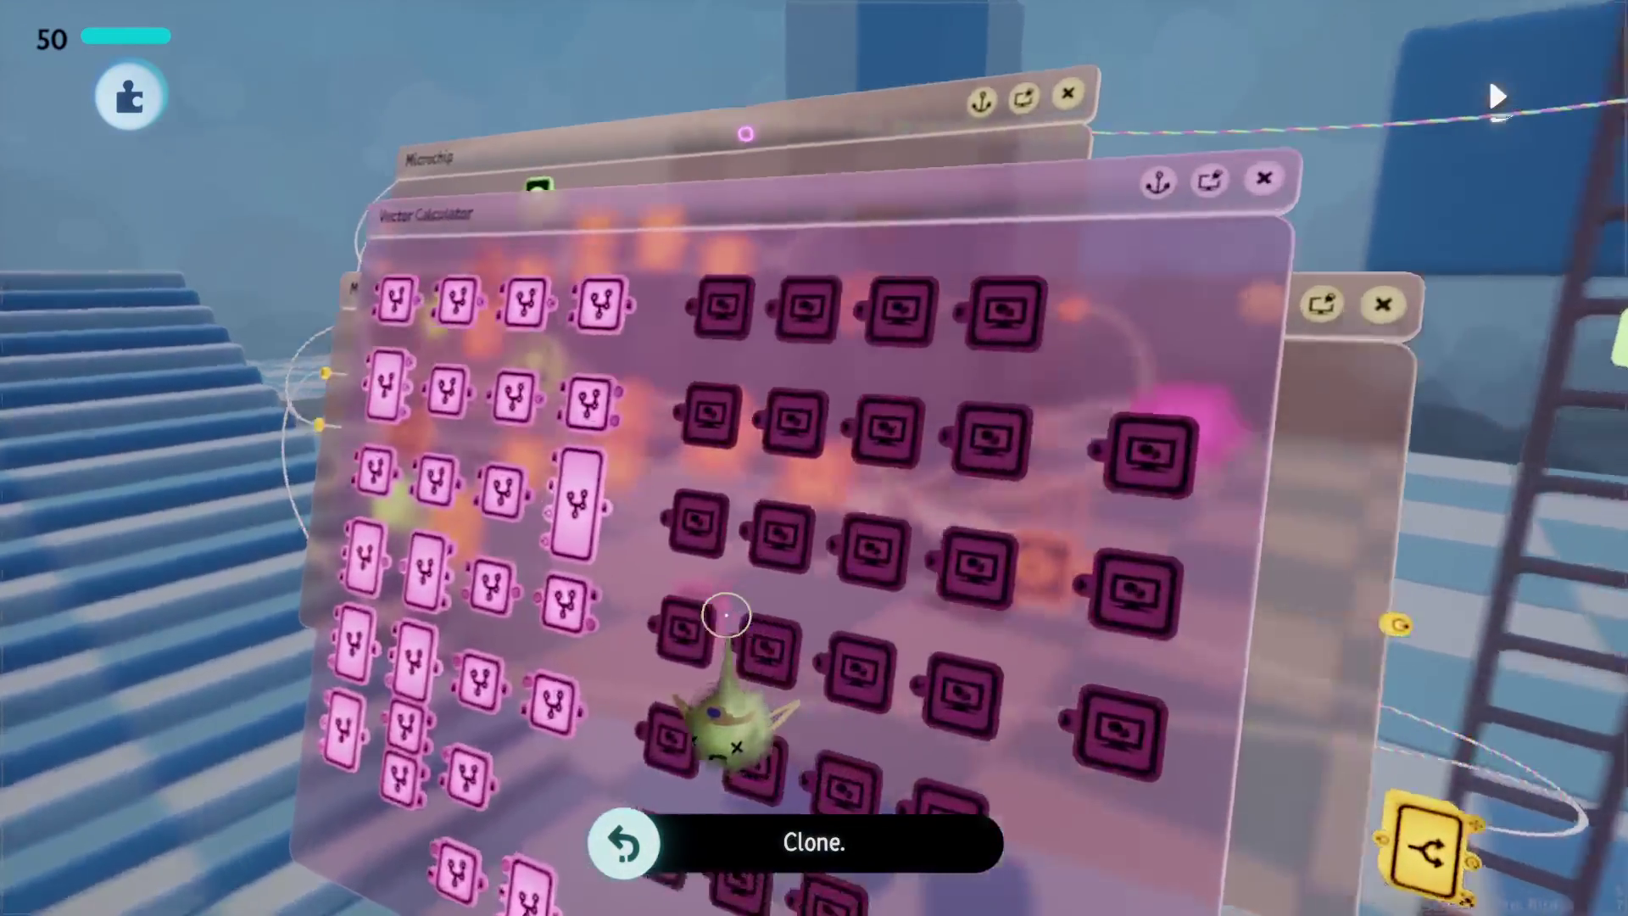
pyautogui.press('Escape')
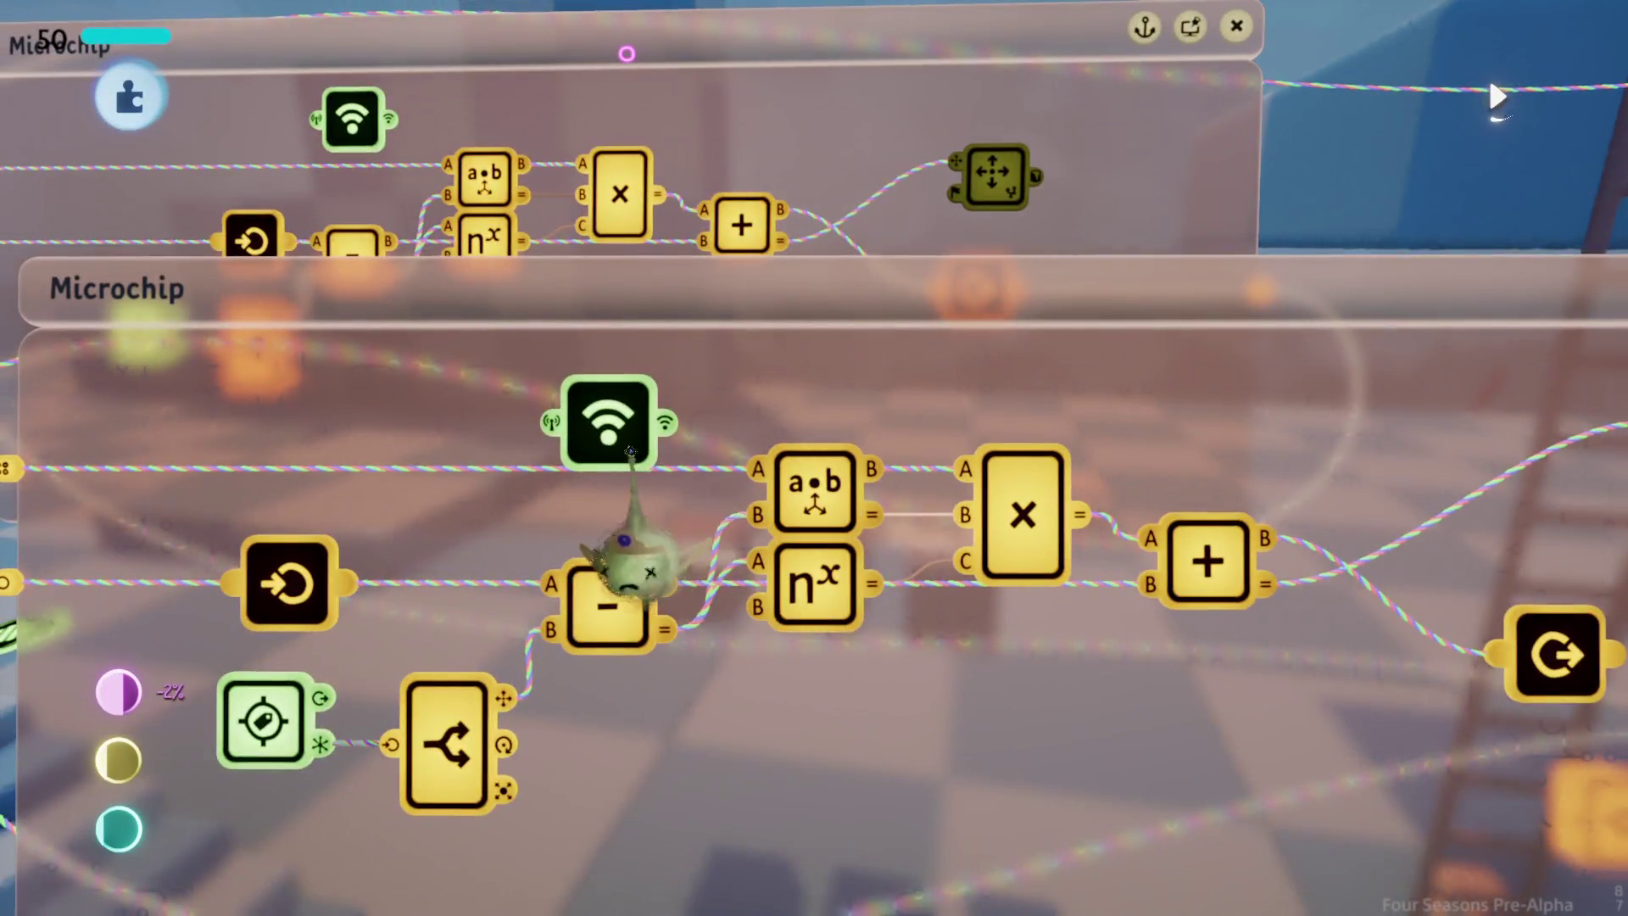
pyautogui.press('Escape')
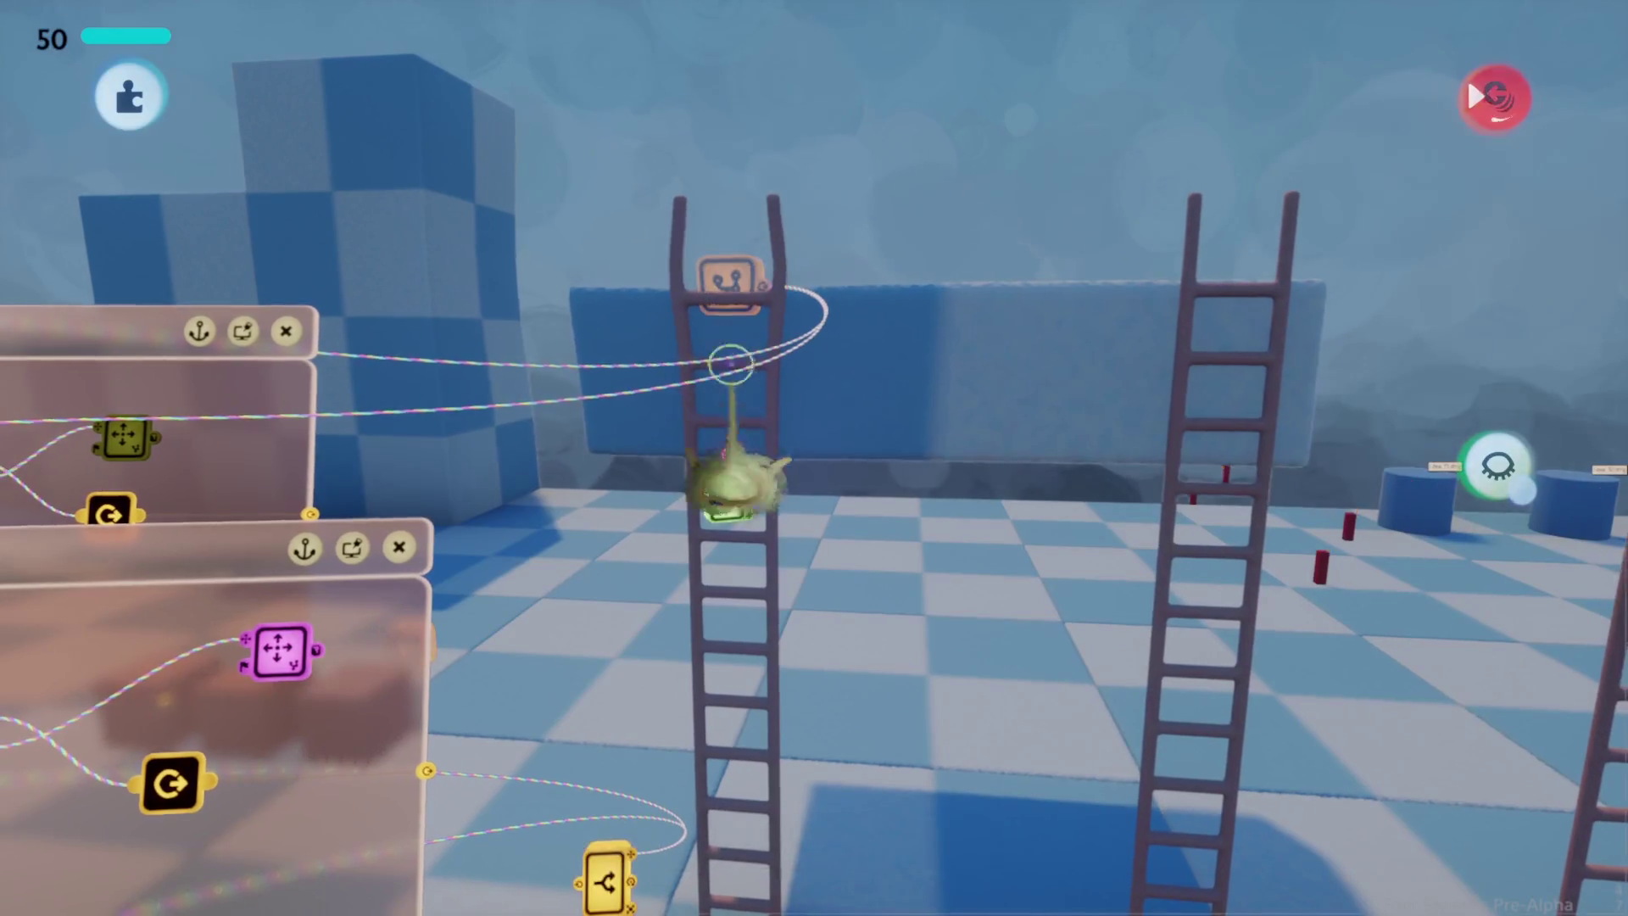
# Step: Move the green gadget off the ladder and test climbing with the puppet
pyautogui.click(728, 474)
pyautogui.moveTo(958, 496); pyautogui.dragTo(902, 577)
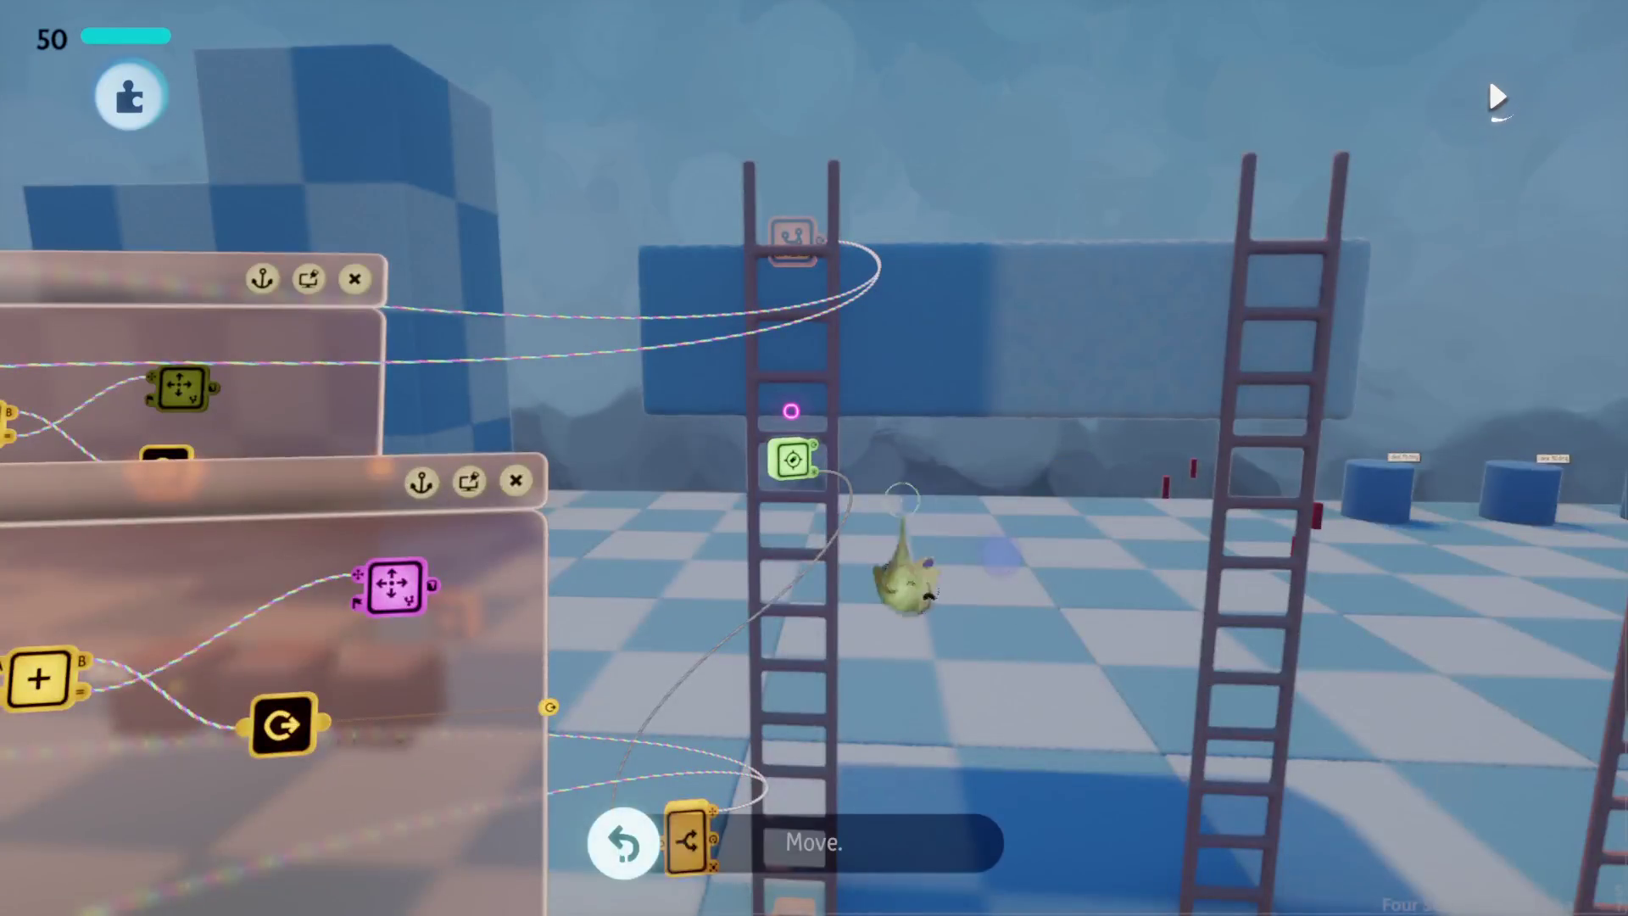
pyautogui.moveTo(789, 525)
pyautogui.mouseDown()
pyautogui.moveTo(916, 517)
pyautogui.moveTo(1017, 552)
pyautogui.moveTo(1013, 517)
pyautogui.mouseUp()
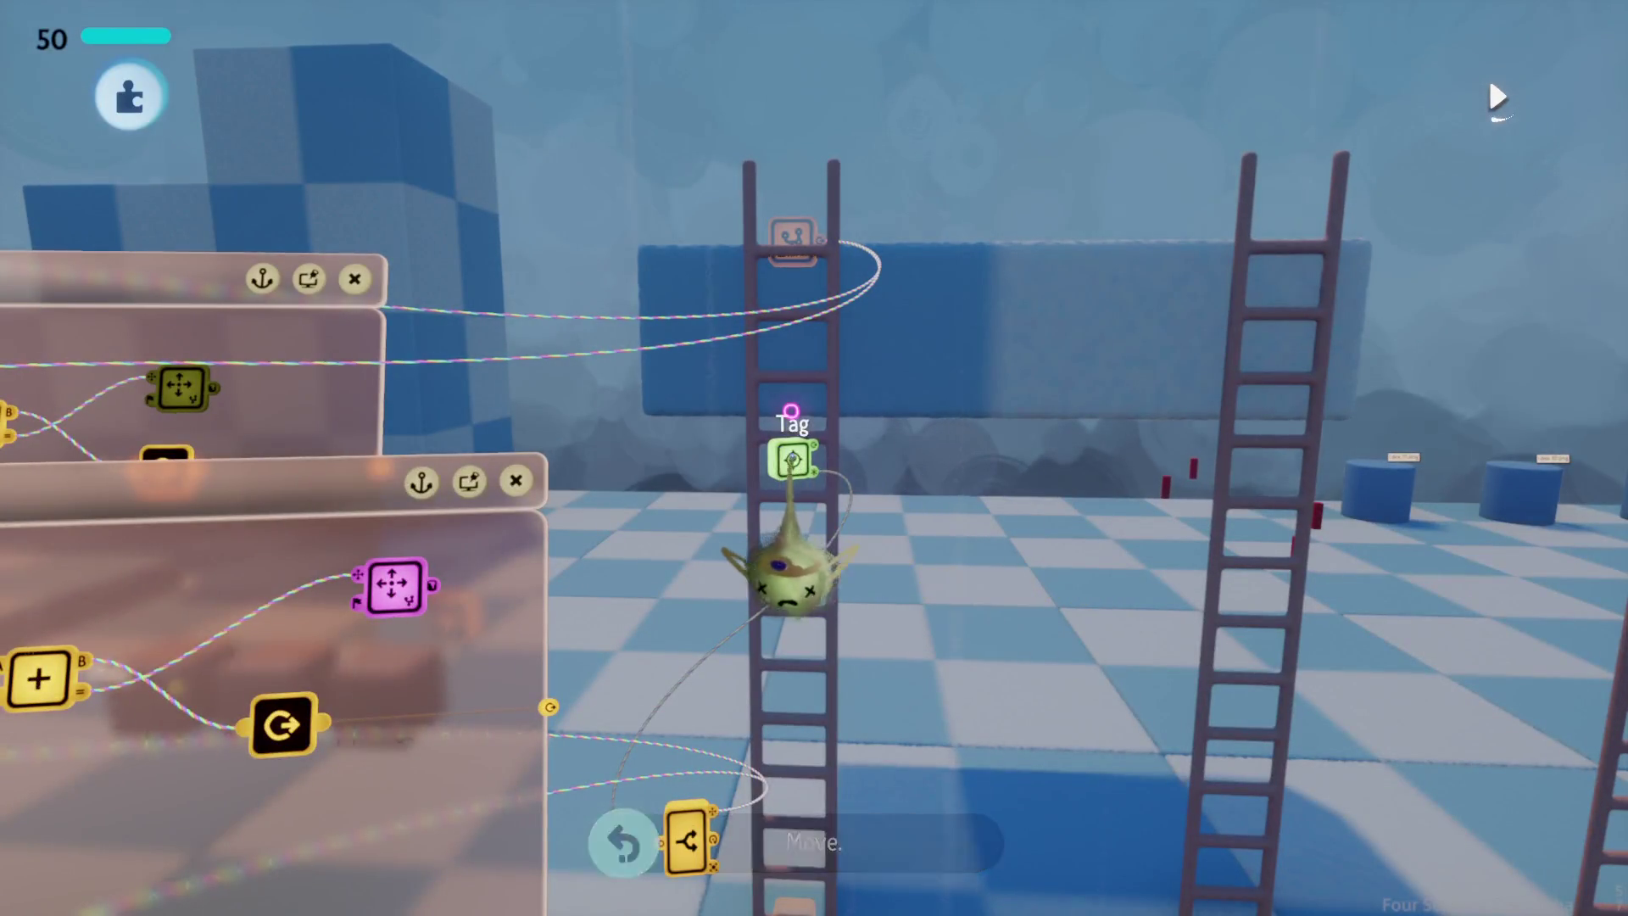
pyautogui.moveTo(930, 361); pyautogui.dragTo(888, 367)
pyautogui.press('Escape')
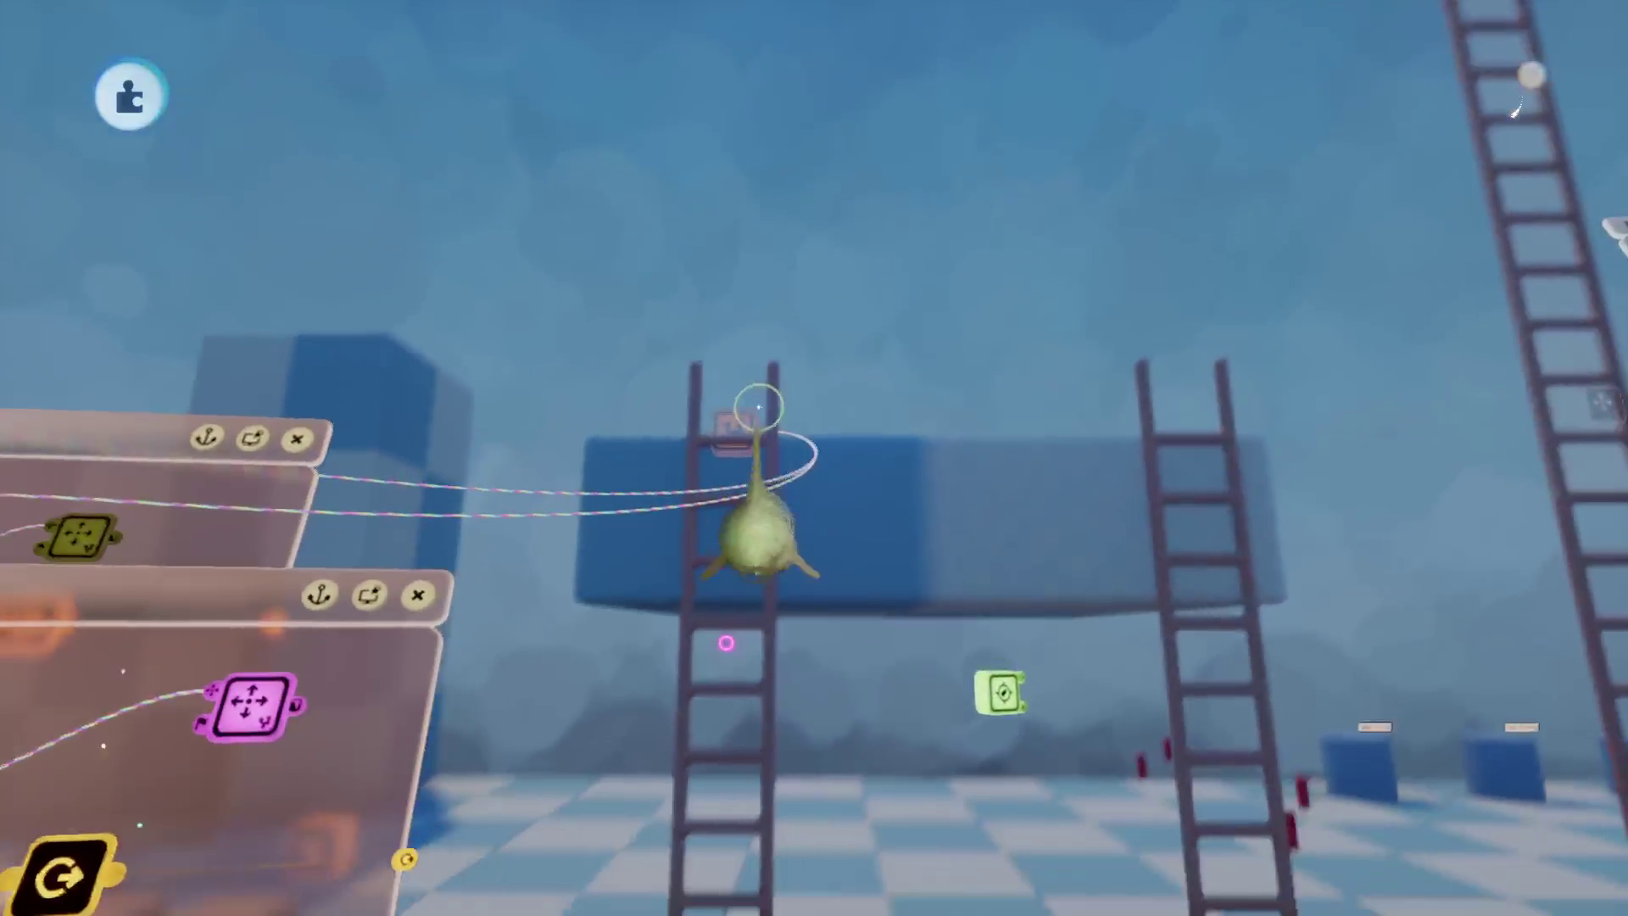
# Step: Set the puppet by the right ladder, then undo back to the original positions
pyautogui.moveTo(732, 457)
pyautogui.mouseDown()
pyautogui.moveTo(808, 430)
pyautogui.moveTo(906, 425)
pyautogui.moveTo(1101, 679)
pyautogui.mouseUp()
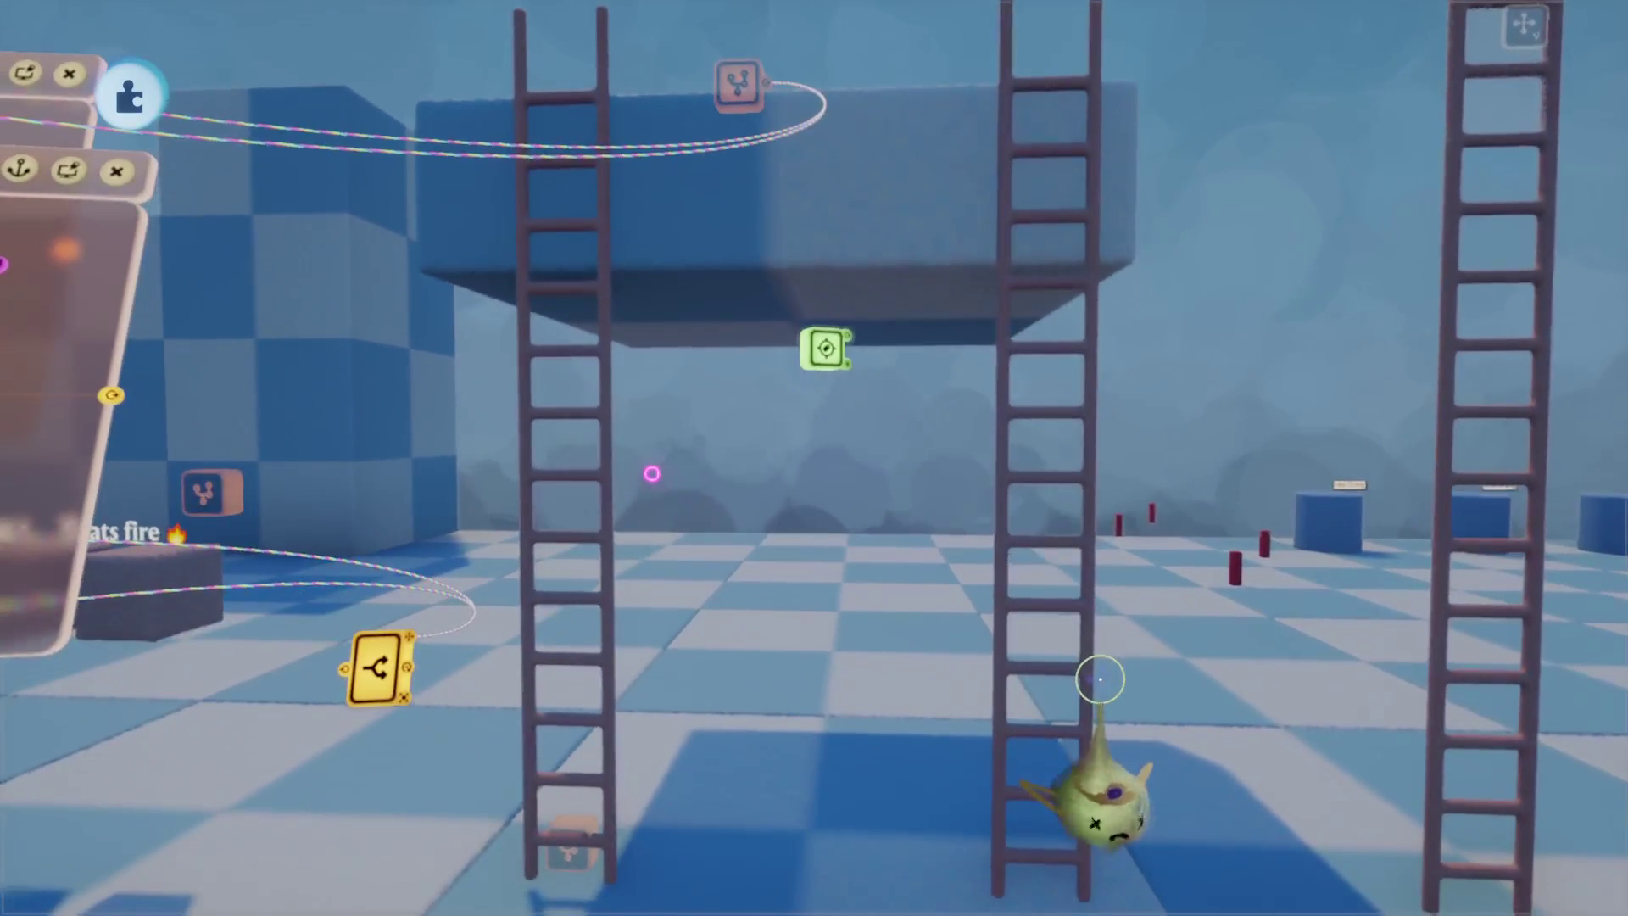
pyautogui.hotkey('ctrl', 'z')
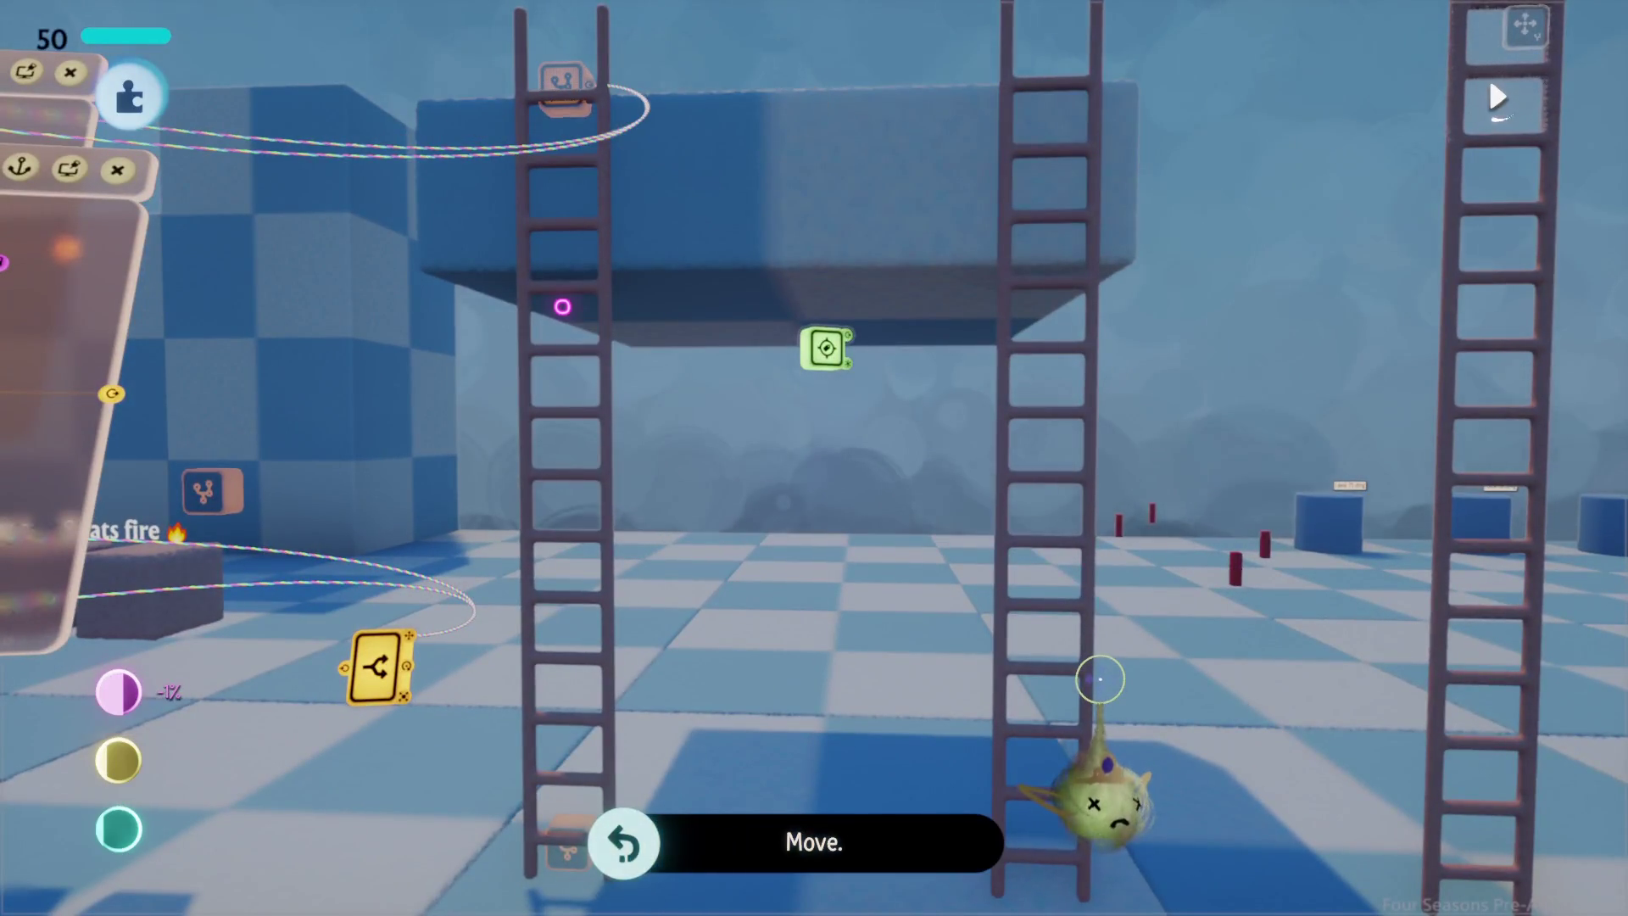
pyautogui.hotkey('ctrl', 'y')
pyautogui.hotkey('ctrl', 'z')
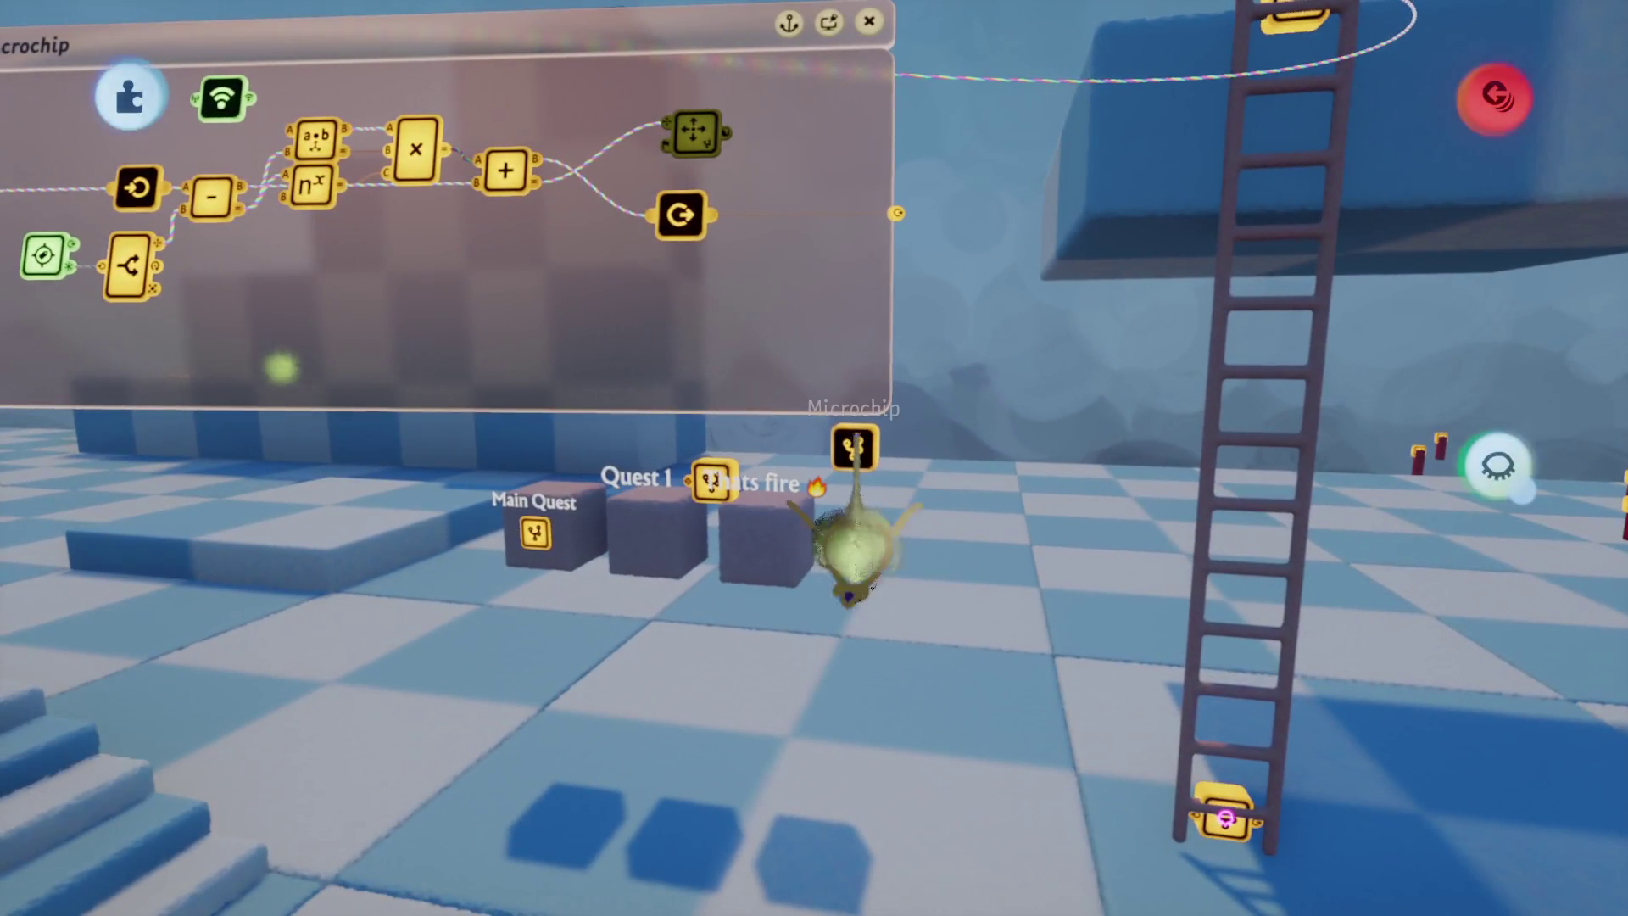
# Step: Close the ladder microchip and start a playtest controlling Aang
pyautogui.press('Escape')
pyautogui.click(999, 676)
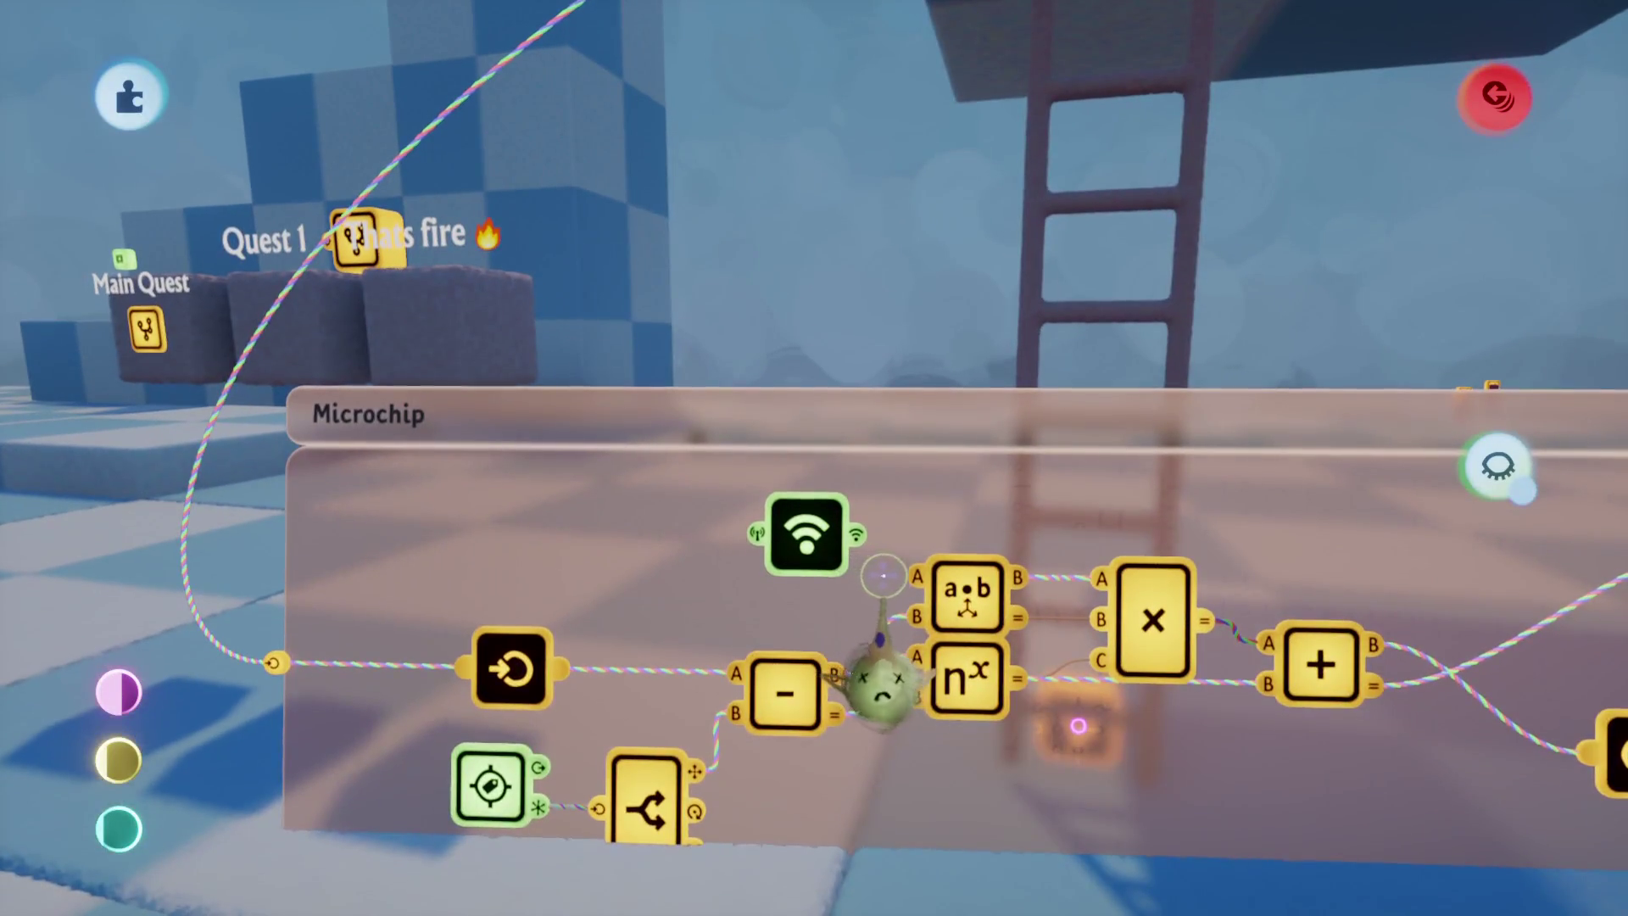
pyautogui.press('Escape')
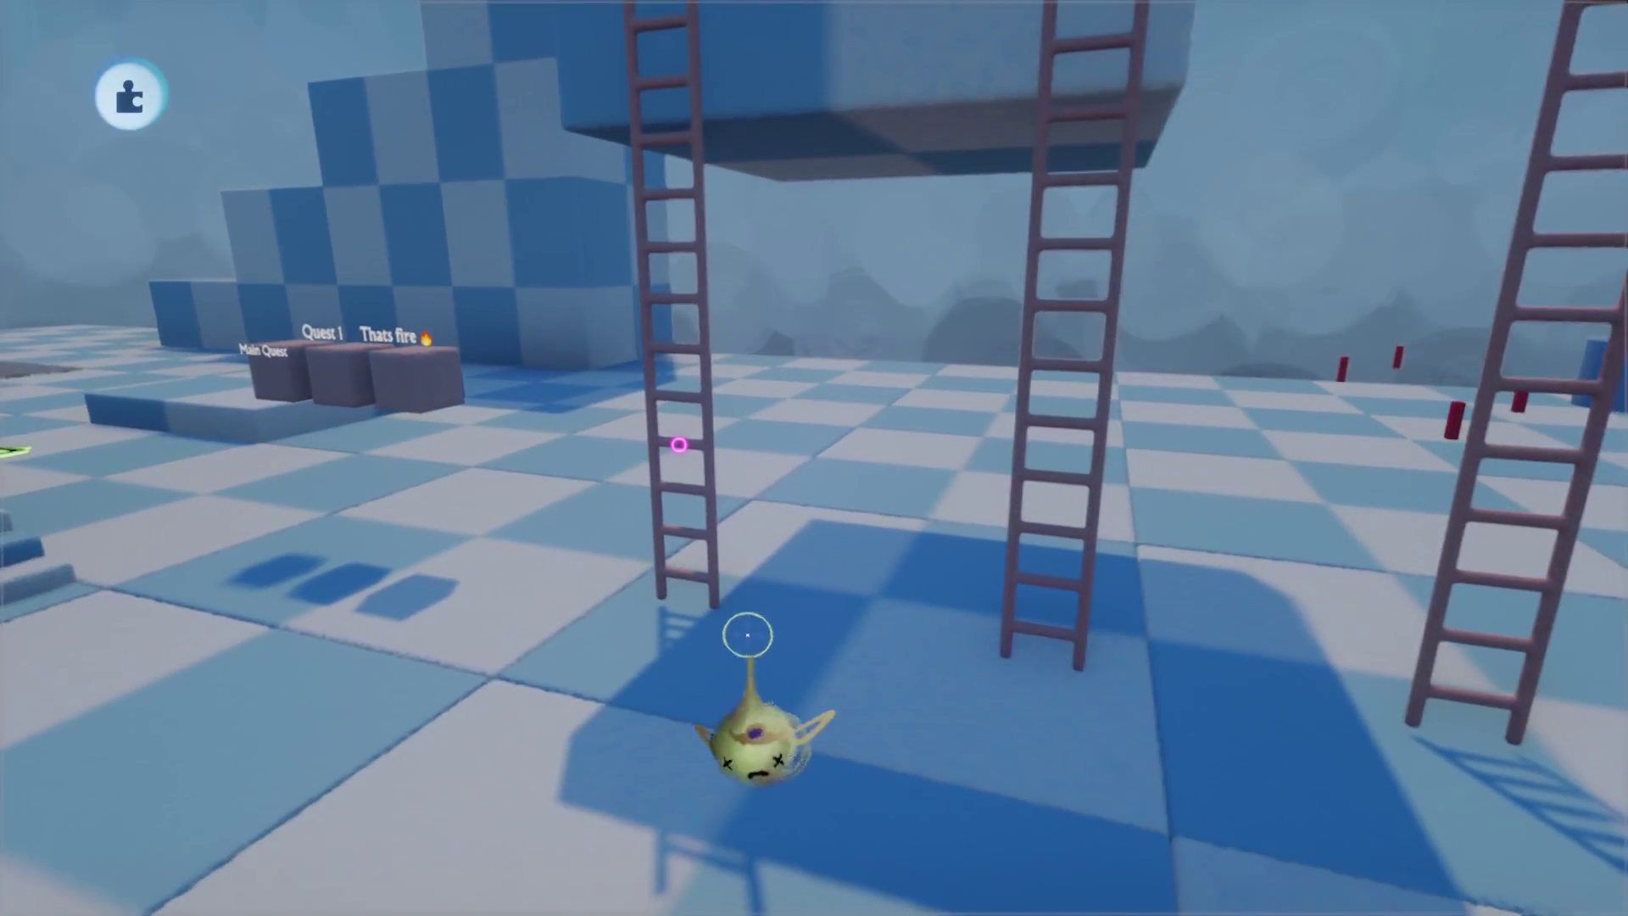
pyautogui.press('Escape')
pyautogui.click(527, 625)
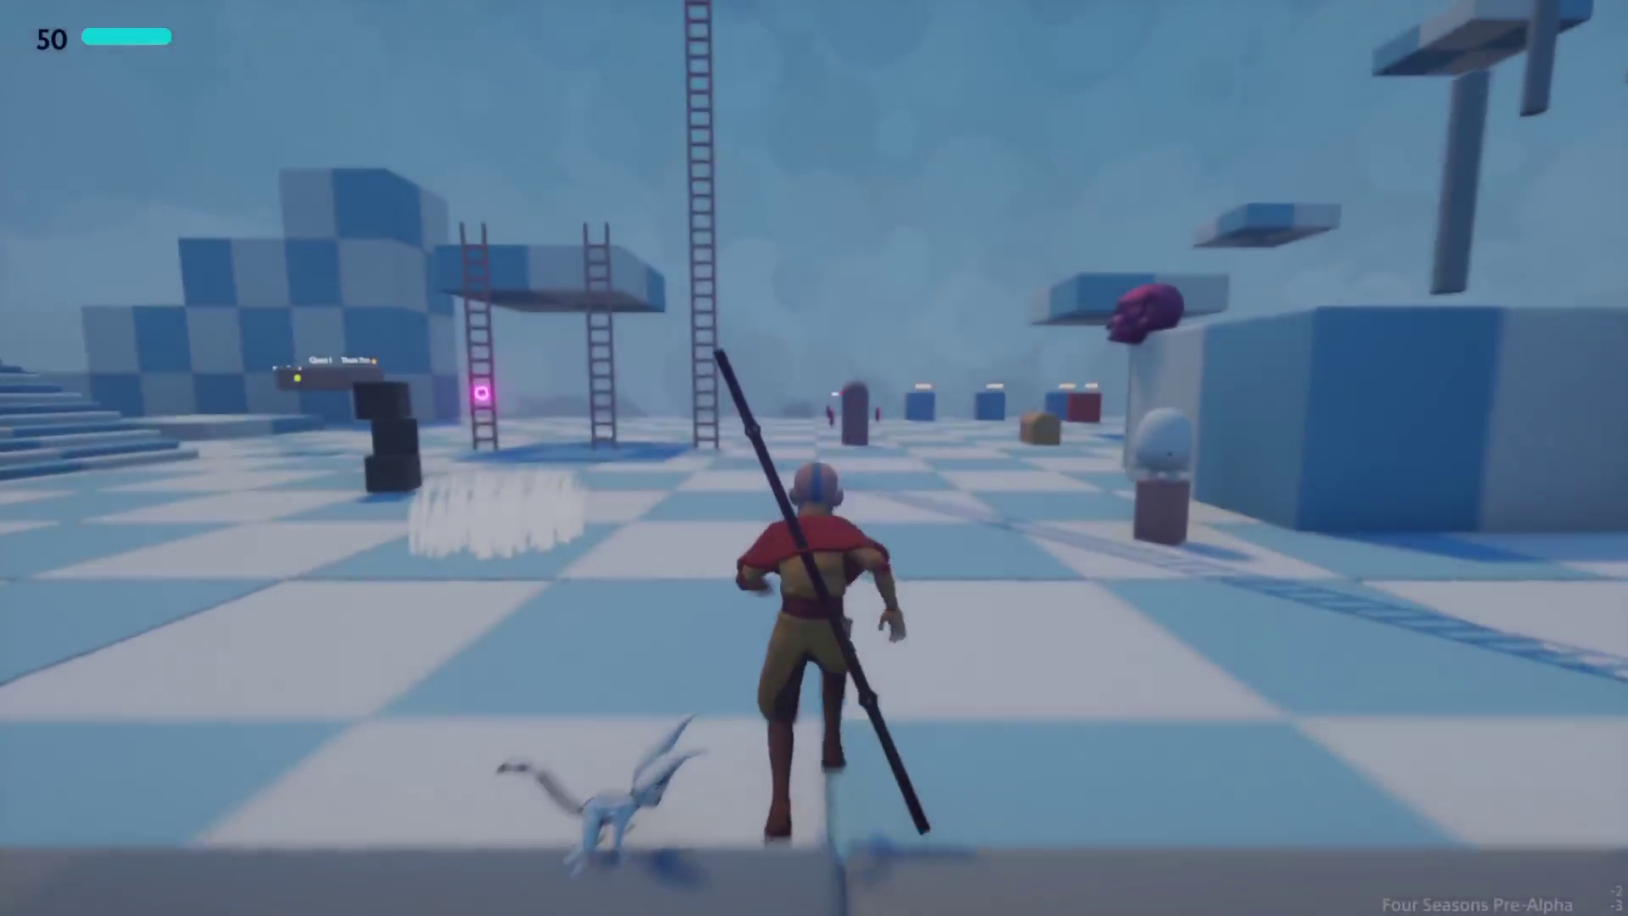
# Step: Make Aang jump, then pause the playtest and return to Edit Mode
pyautogui.press('space')
pyautogui.press('space')
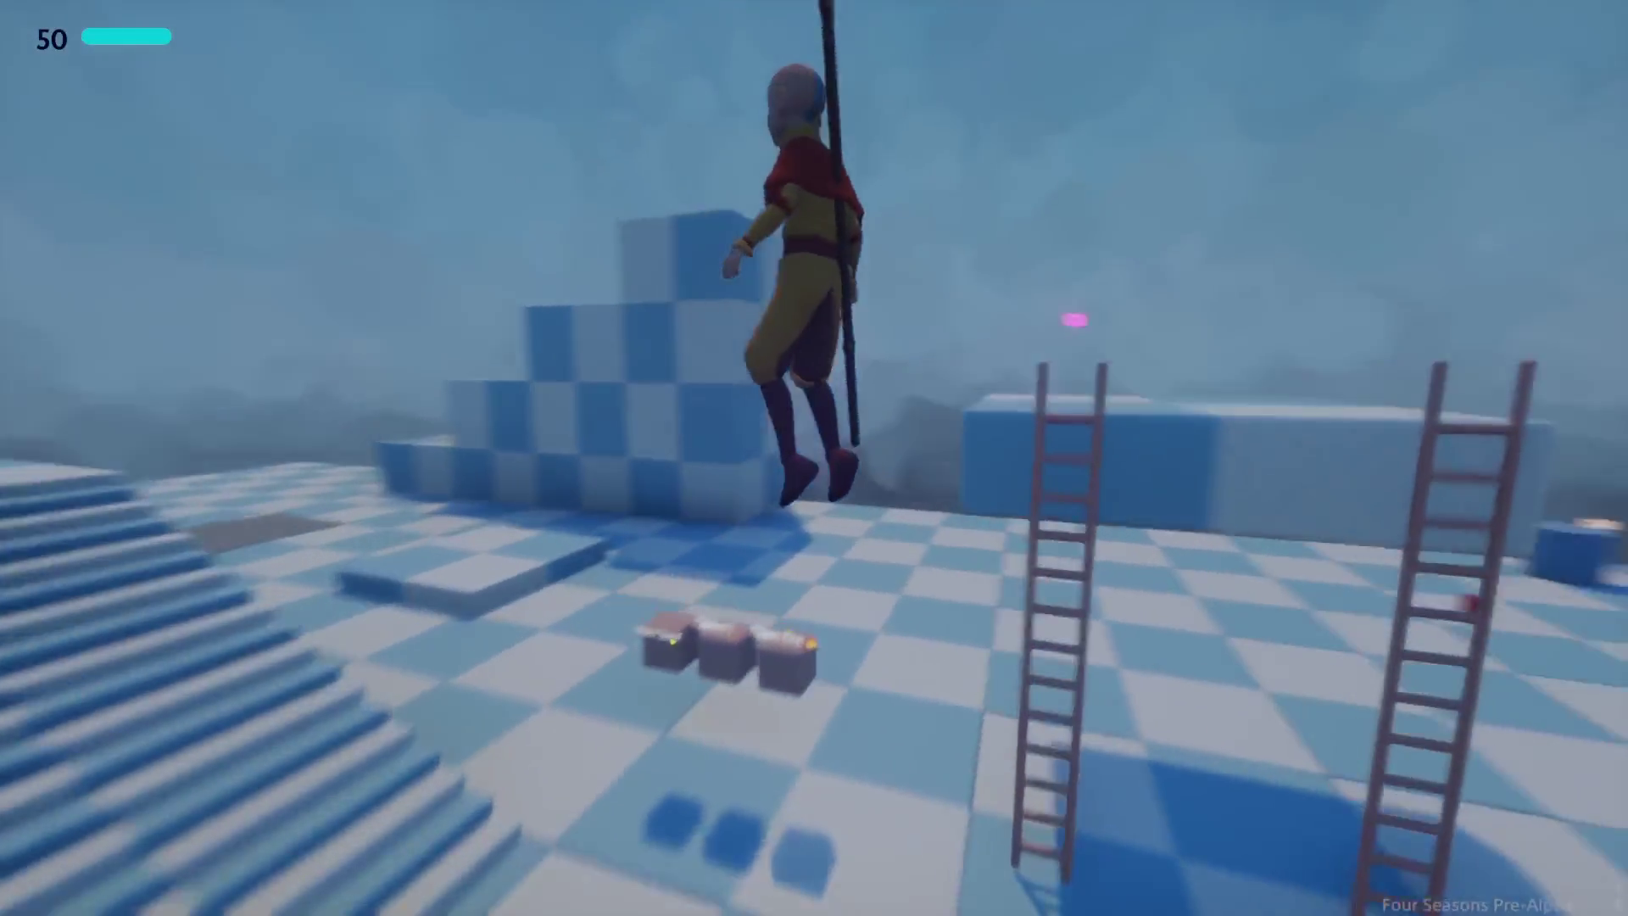
pyautogui.press('Escape')
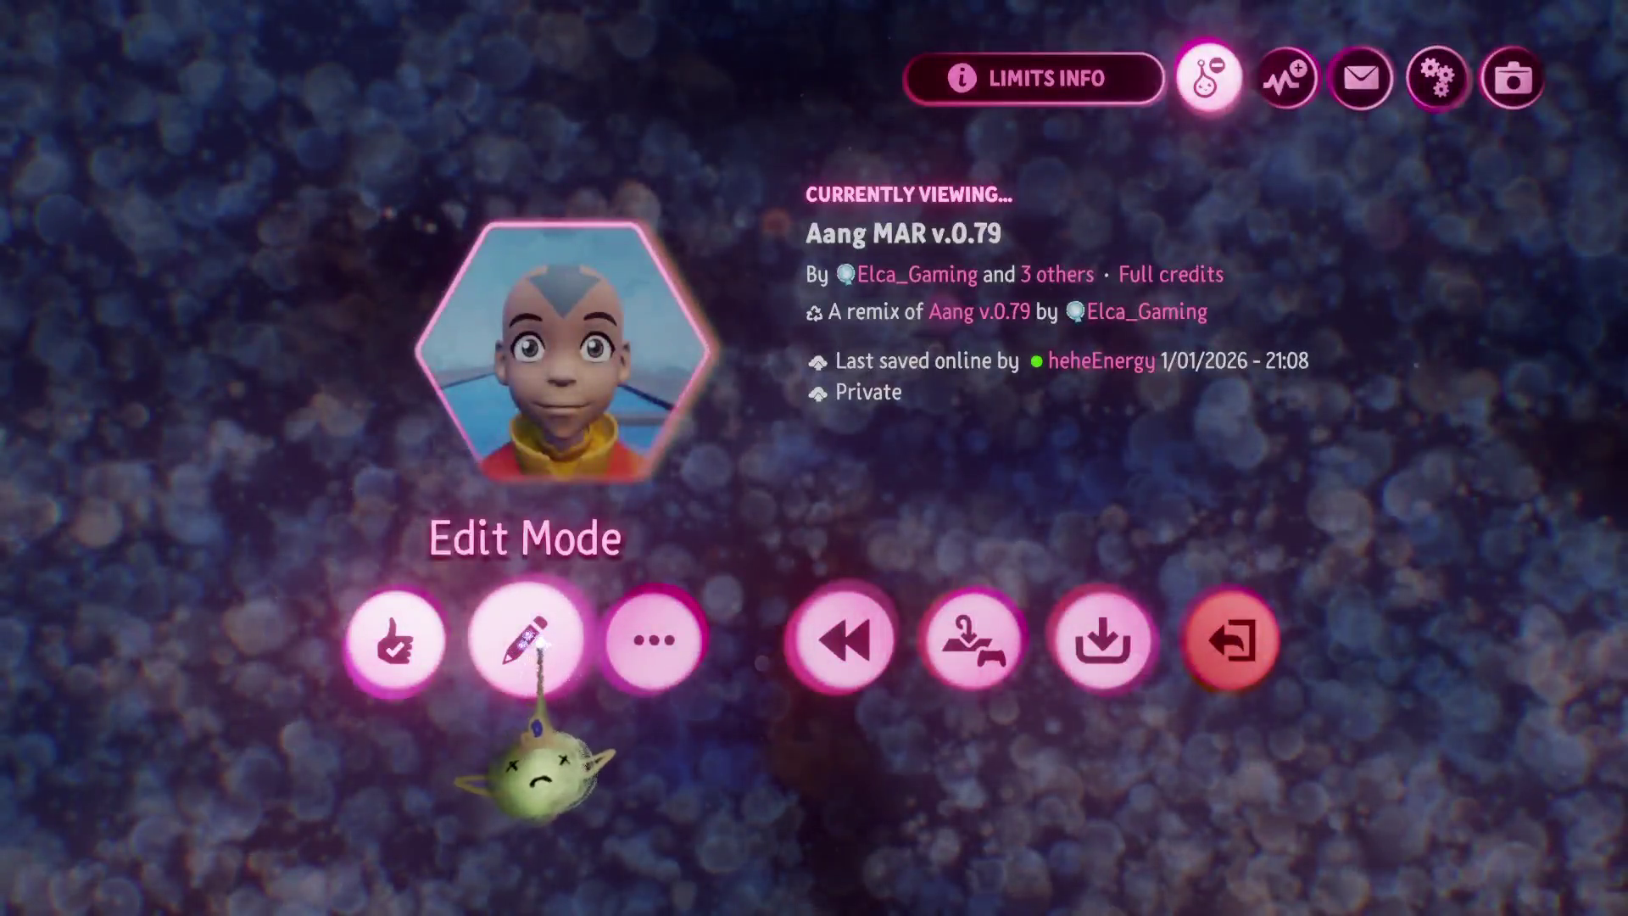
pyautogui.click(523, 639)
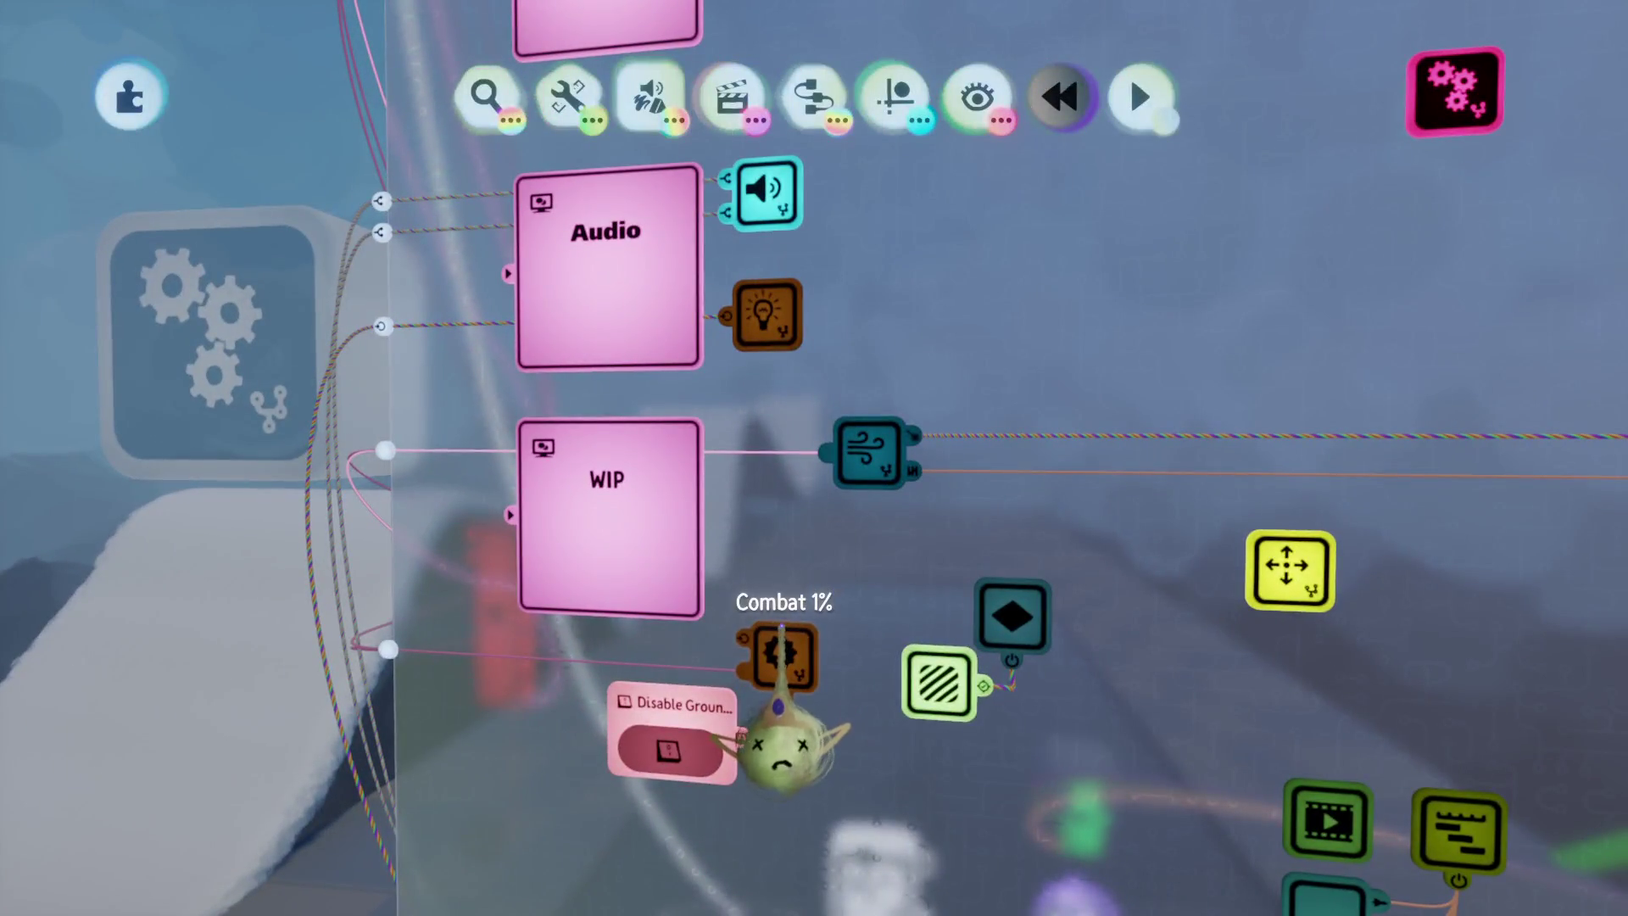
# Step: View the WITH STAFF and Air subchips inside Combat 1%, then bring up the pause menu
pyautogui.click(780, 653)
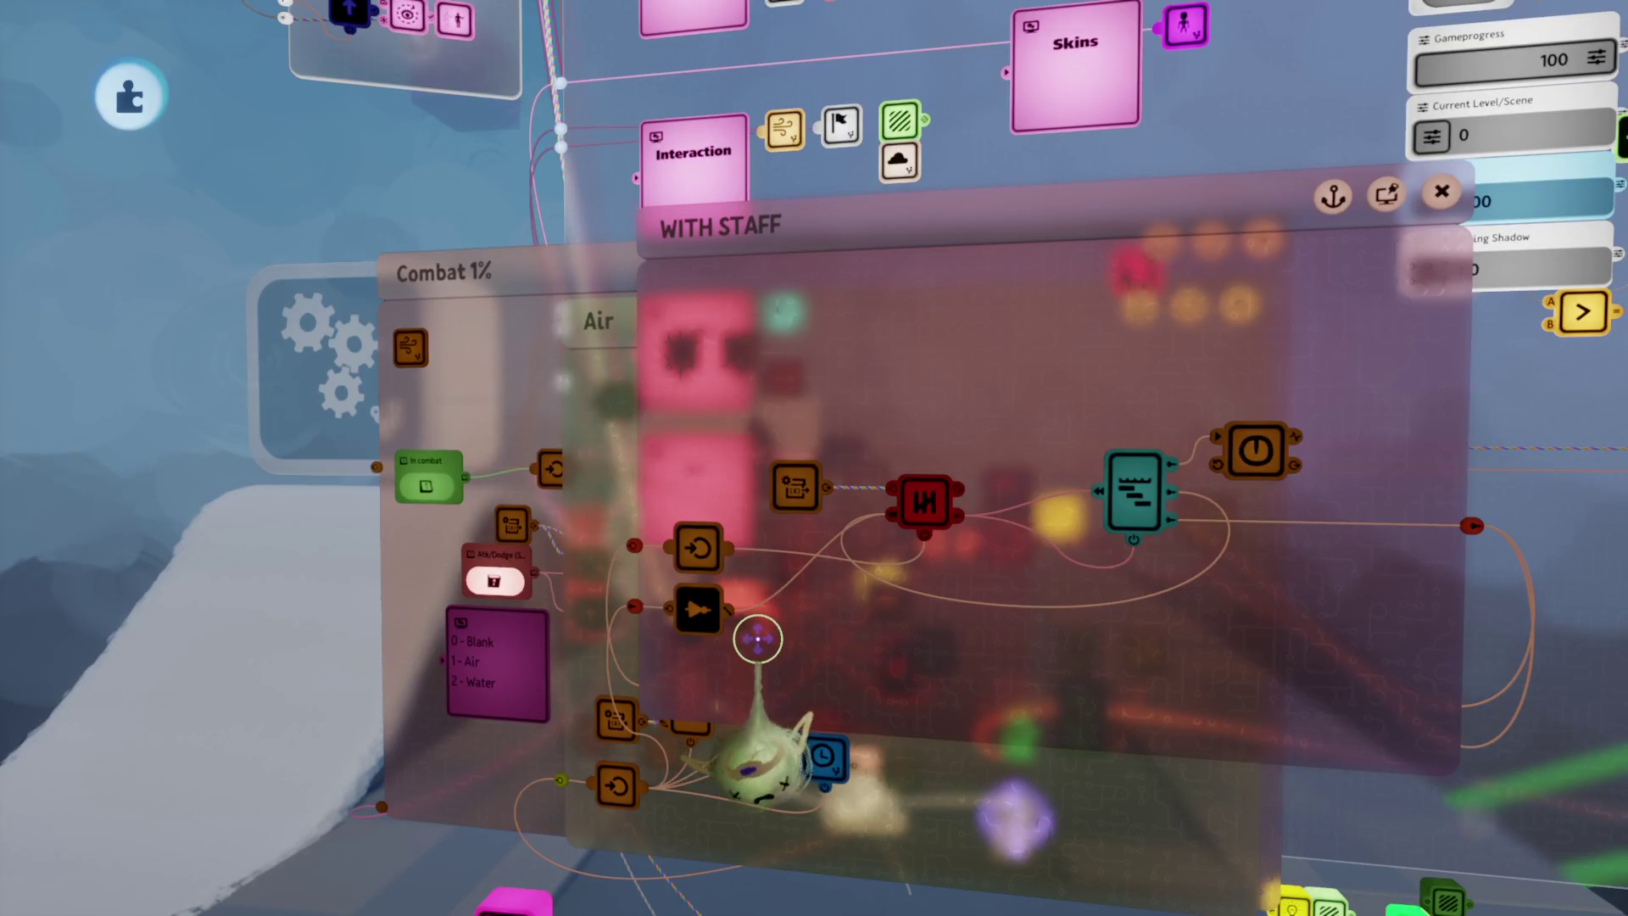
pyautogui.press('Escape')
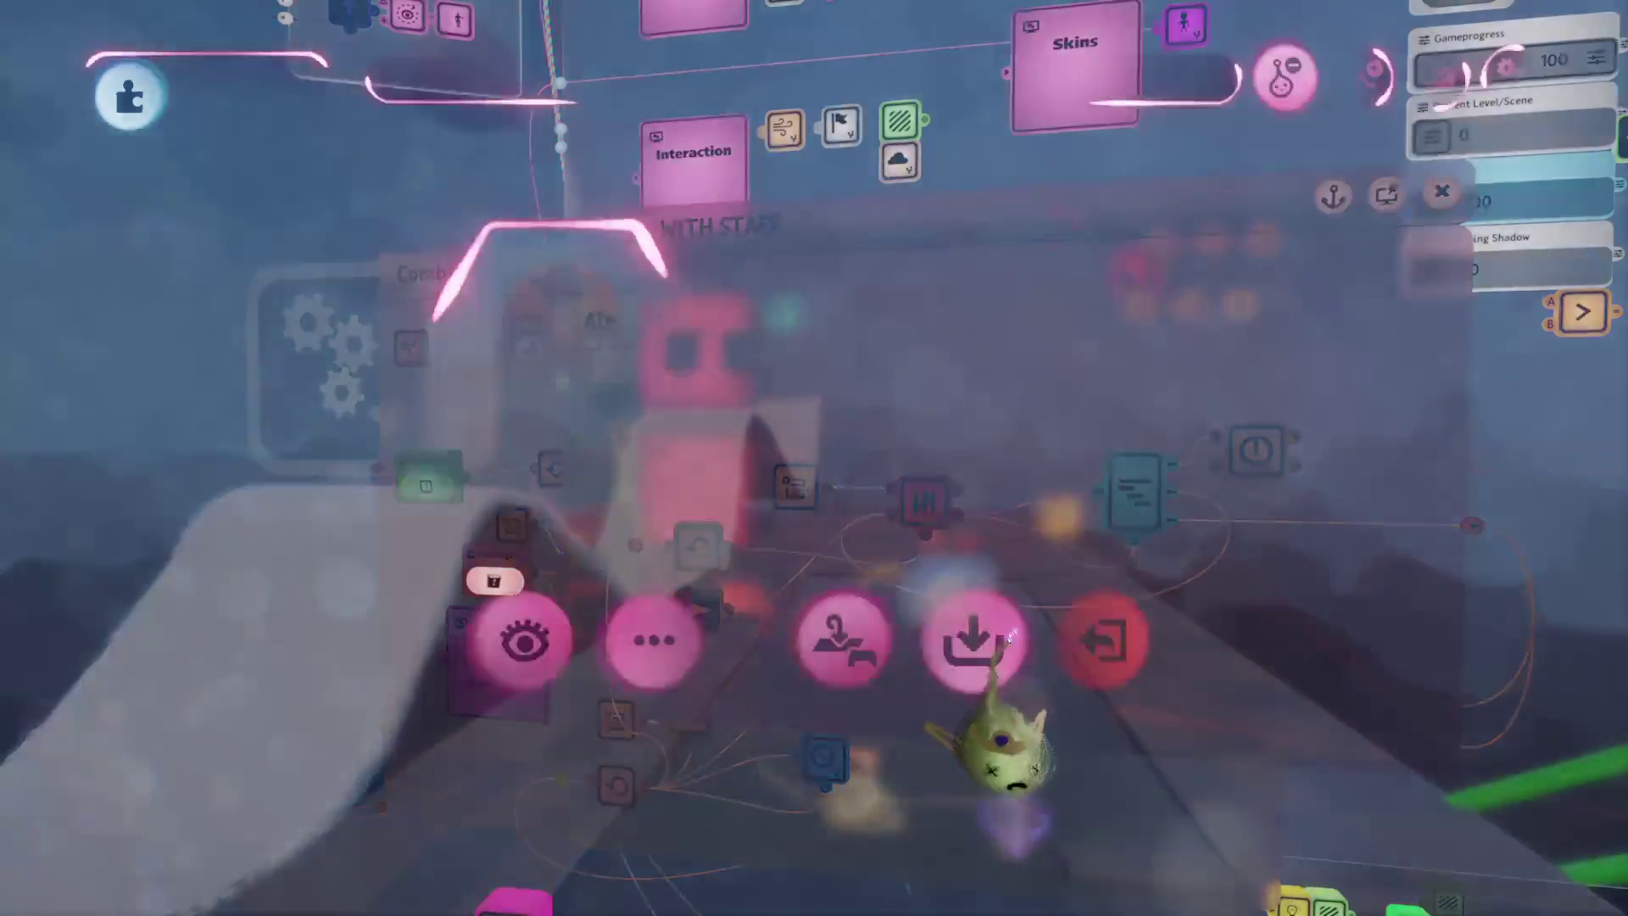
# Step: Save Aang MAR v.0.79 online as a PRIVATE version
pyautogui.click(976, 640)
pyautogui.click(1506, 91)
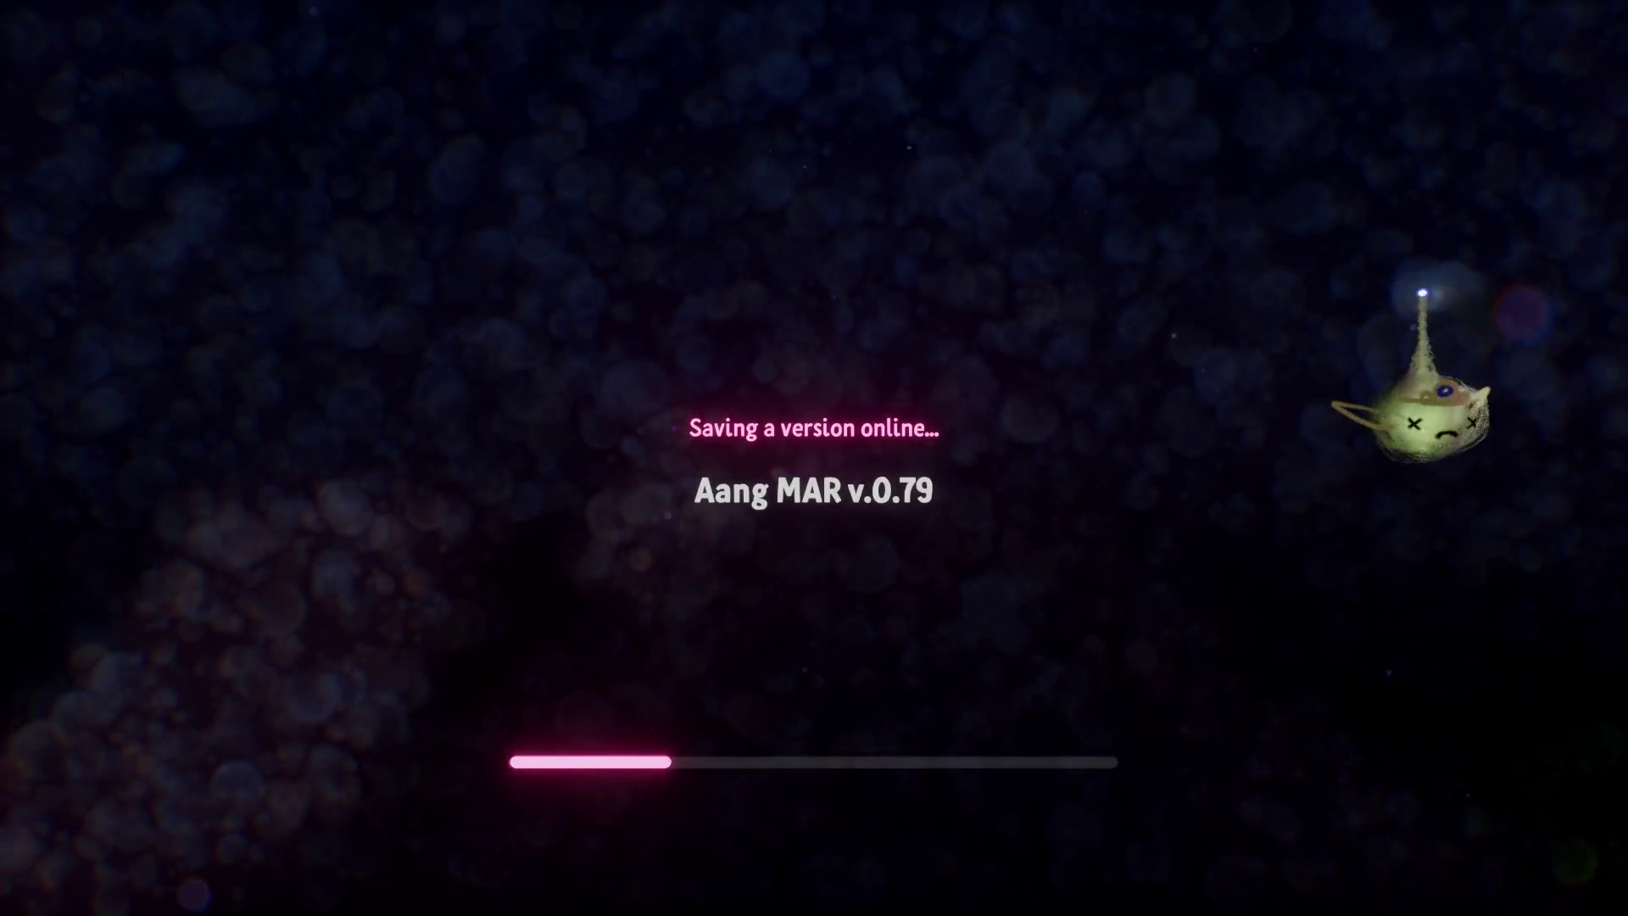